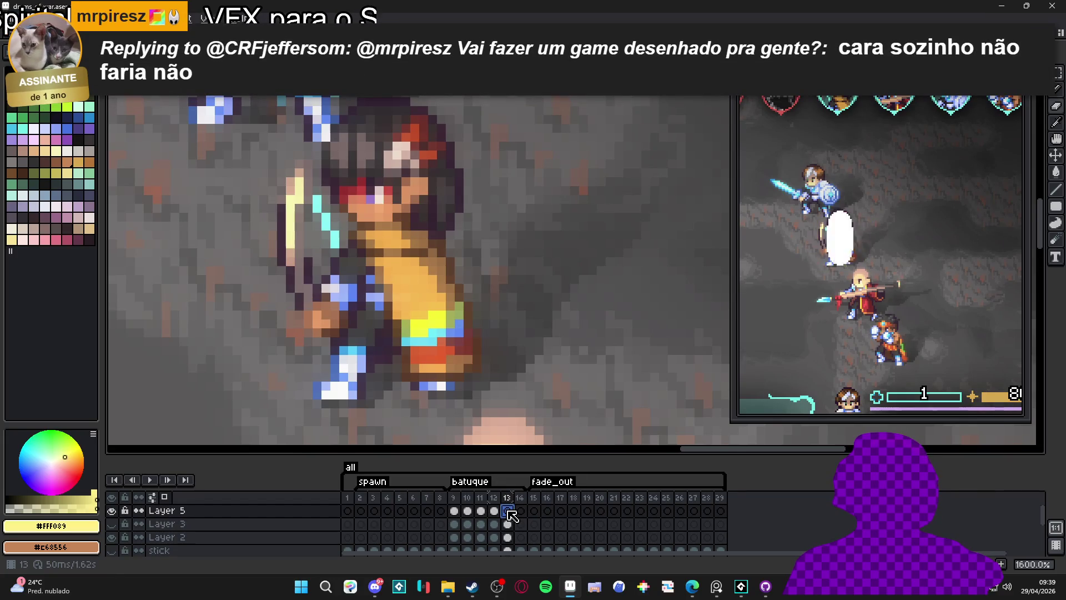
- Compare against frame 12, then erase gaps in the middle and lower lightning strokes on frame 13
key("Left")
key("Right")
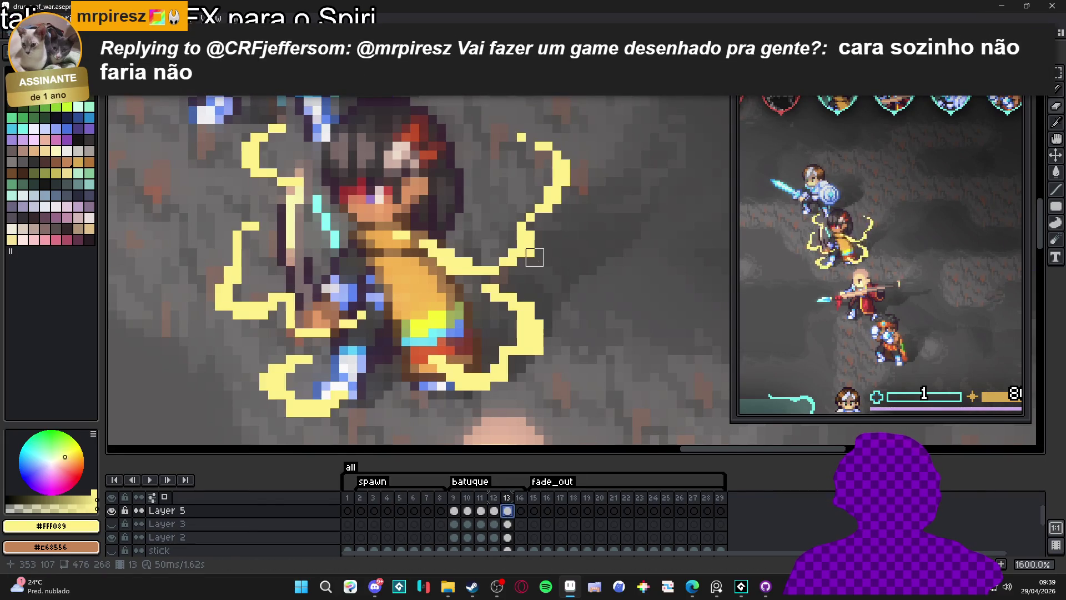
scroll(535, 238, "down", 1)
scroll(564, 204, "up", 1)
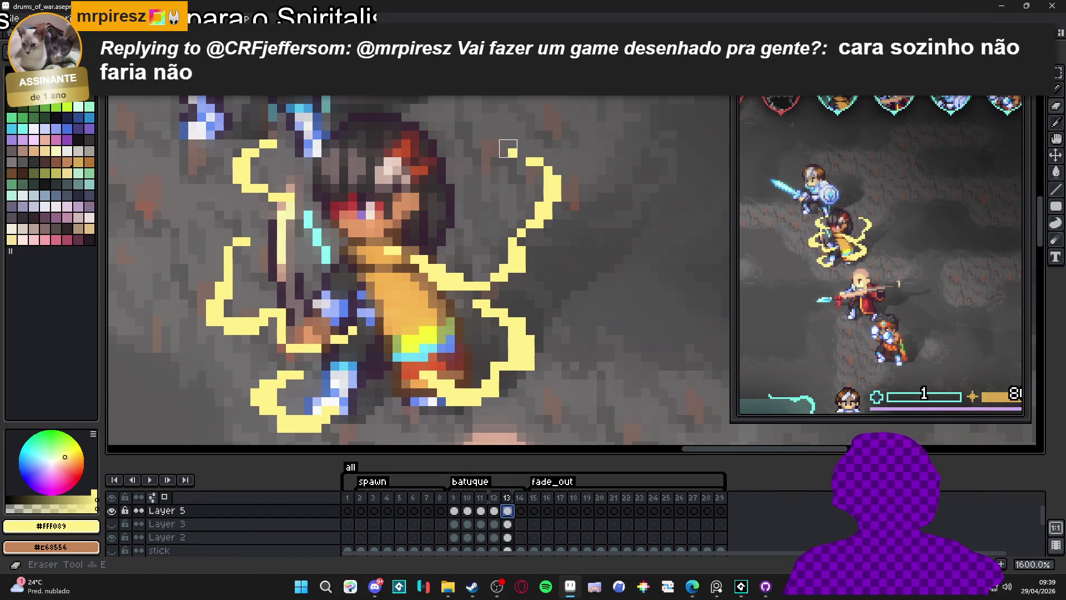
left_click_drag(561, 202, 514, 255)
left_click_drag(433, 275, 419, 264)
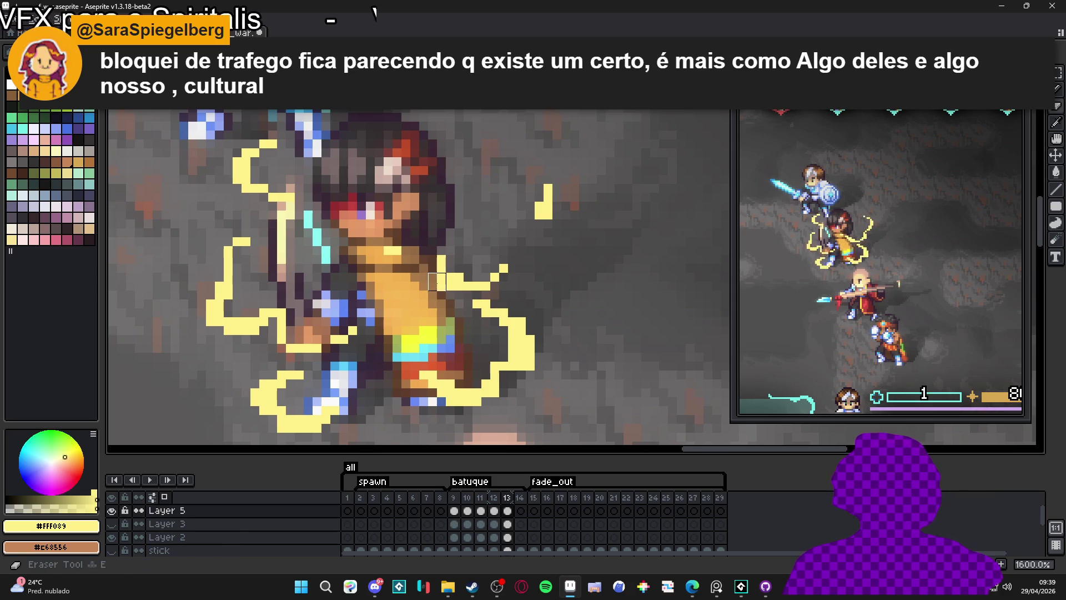
- Remove the lightning pixels right of the character's body, then select all and deselect
key("b")
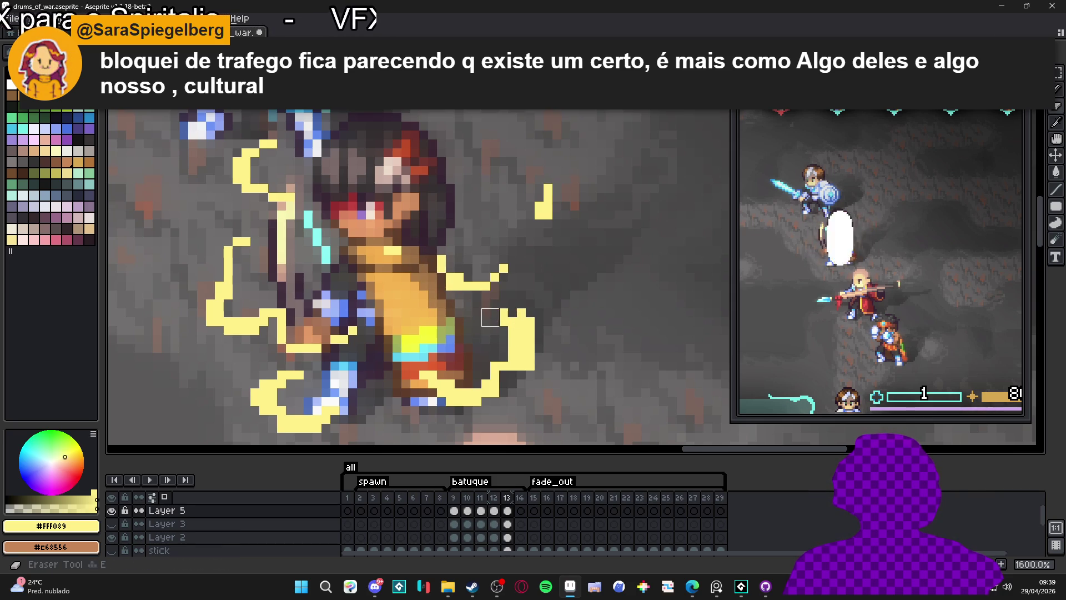
left_click_drag(517, 317, 518, 348)
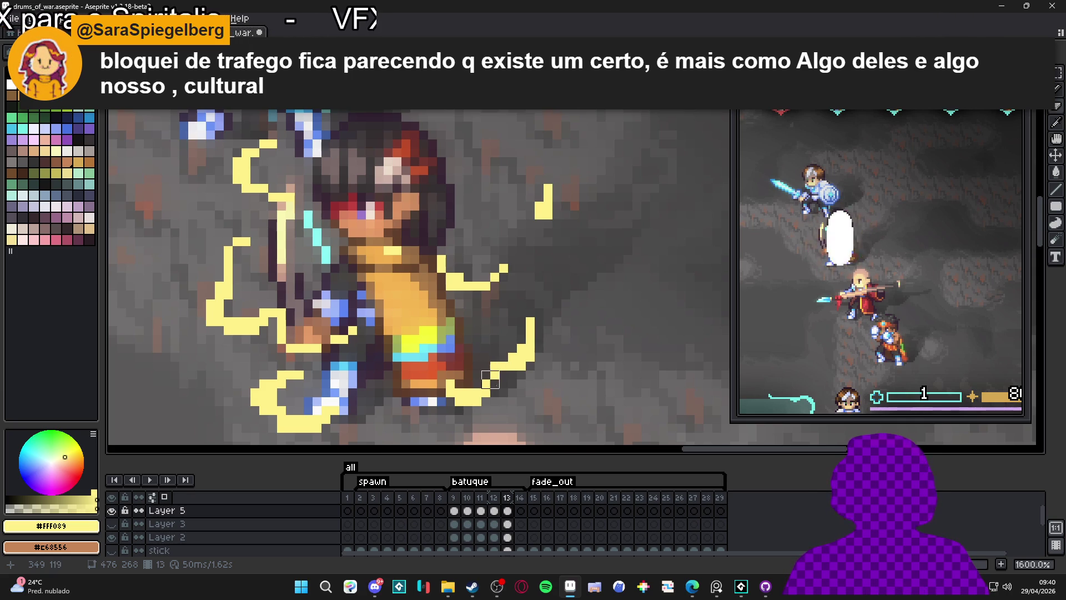
key("ctrl+t")
key("Return")
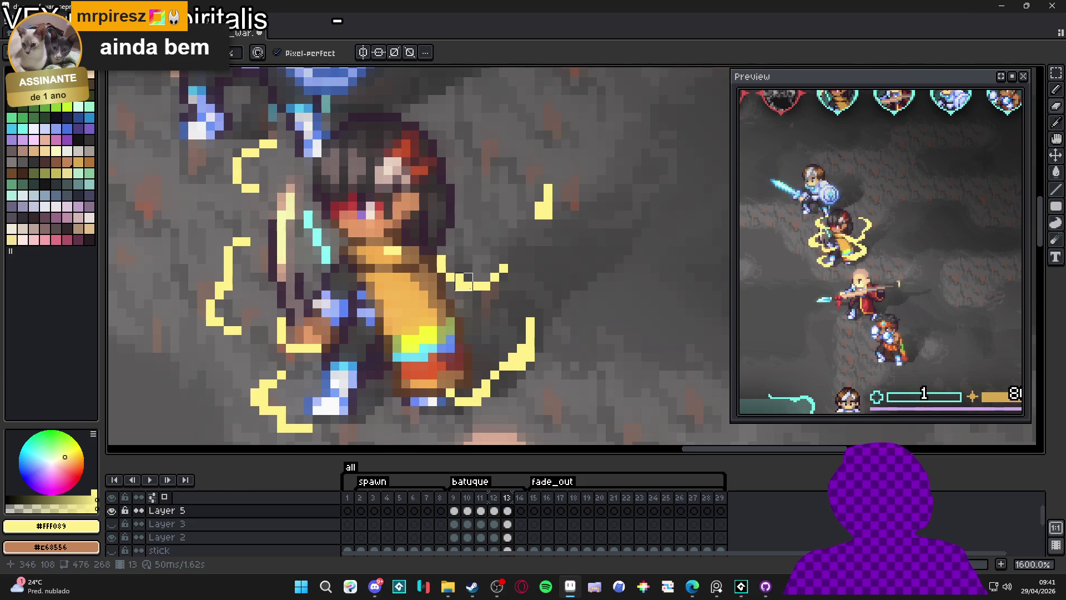
- Copy frame 13's lightning cel on Layer 5 and paste it into frame 14
scroll(490, 272, "down", 3)
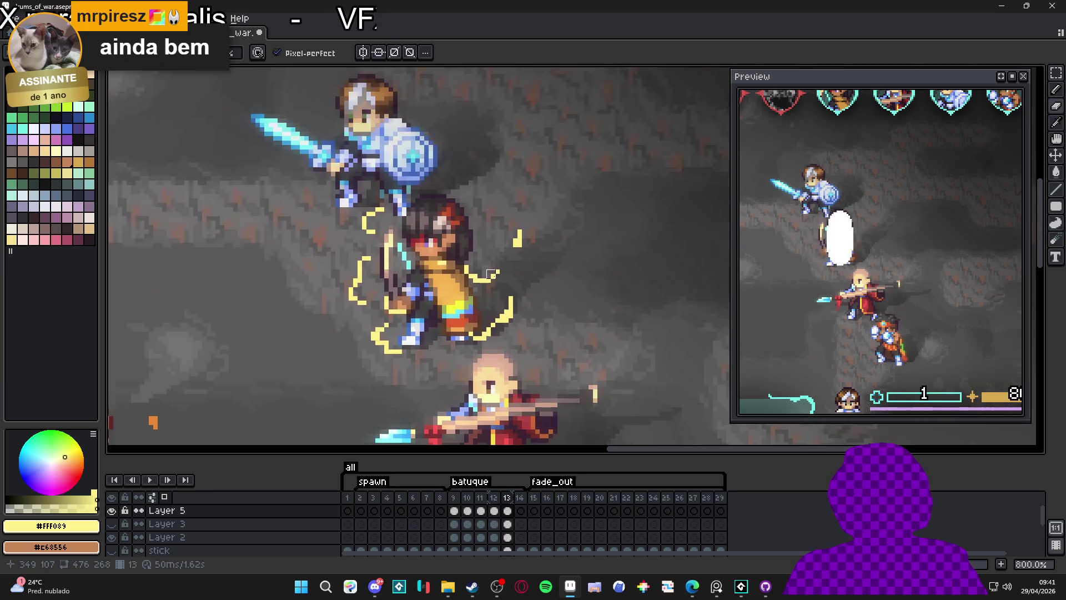
scroll(483, 333, "up", 2)
left_click(519, 511)
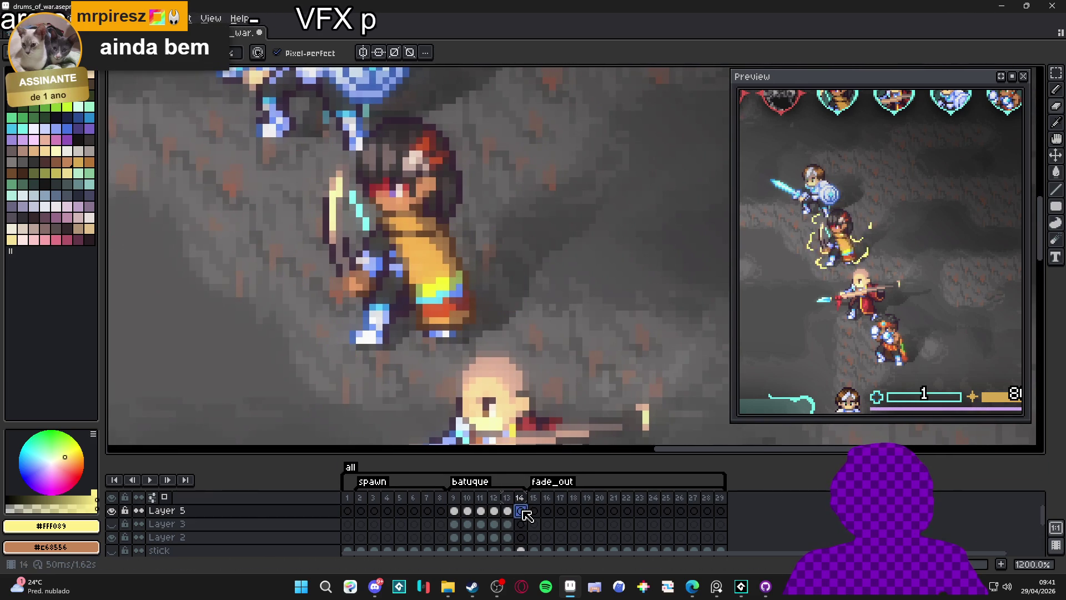
key("Left")
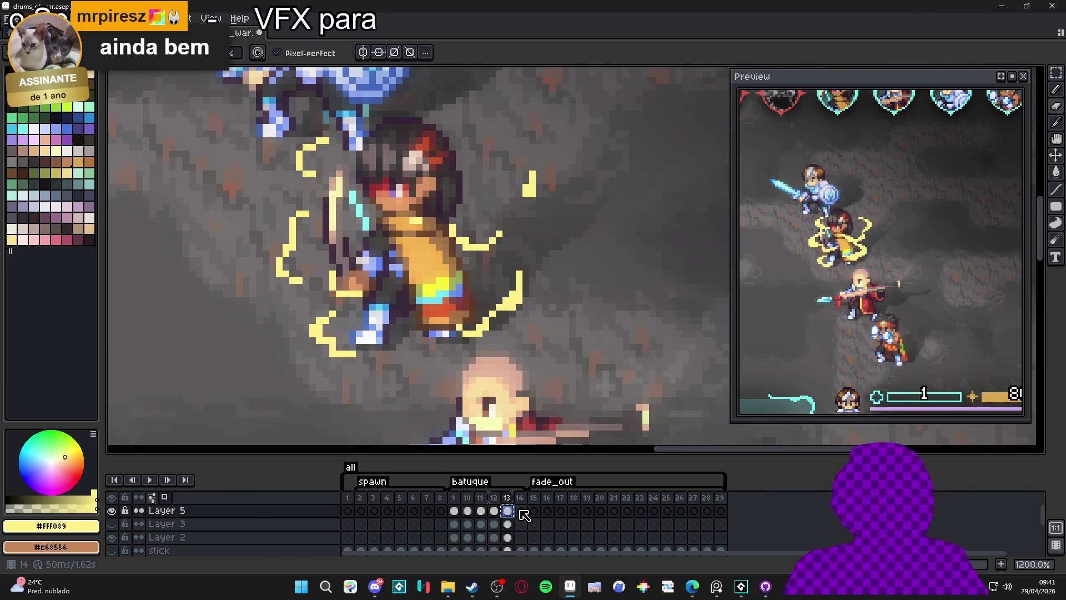
key("Right")
key("ctrl+v")
key("Return")
- Erase the upper and top-right lightning pixels on frame 14, undoing one stray erase
mouse_move(509, 297)
left_mouse_down()
mouse_move(500, 304)
mouse_move(516, 300)
left_mouse_up()
key("b")
key("e")
left_click(519, 301)
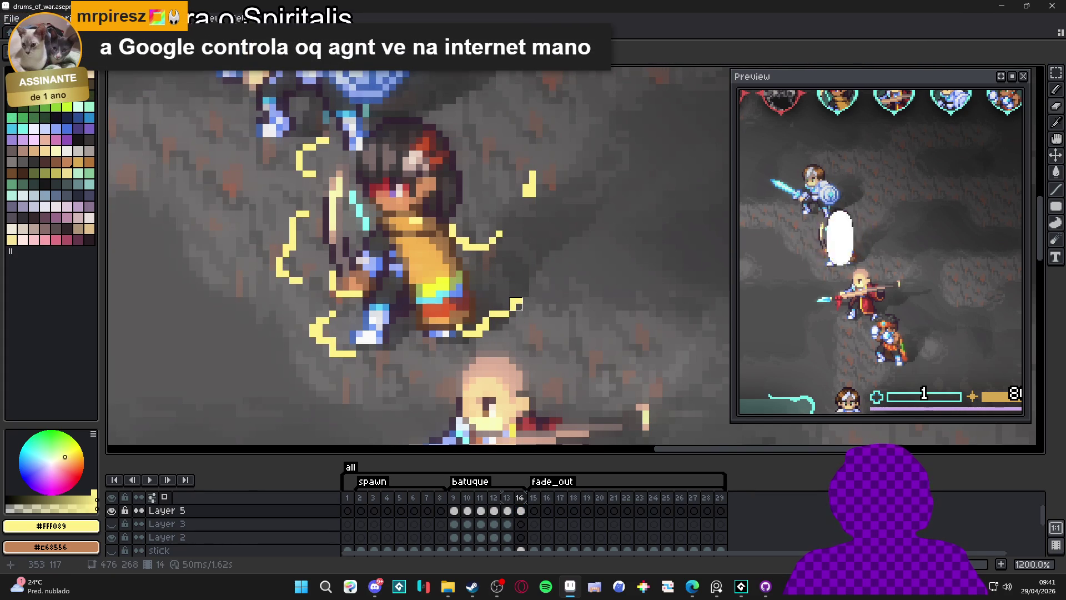
key("e")
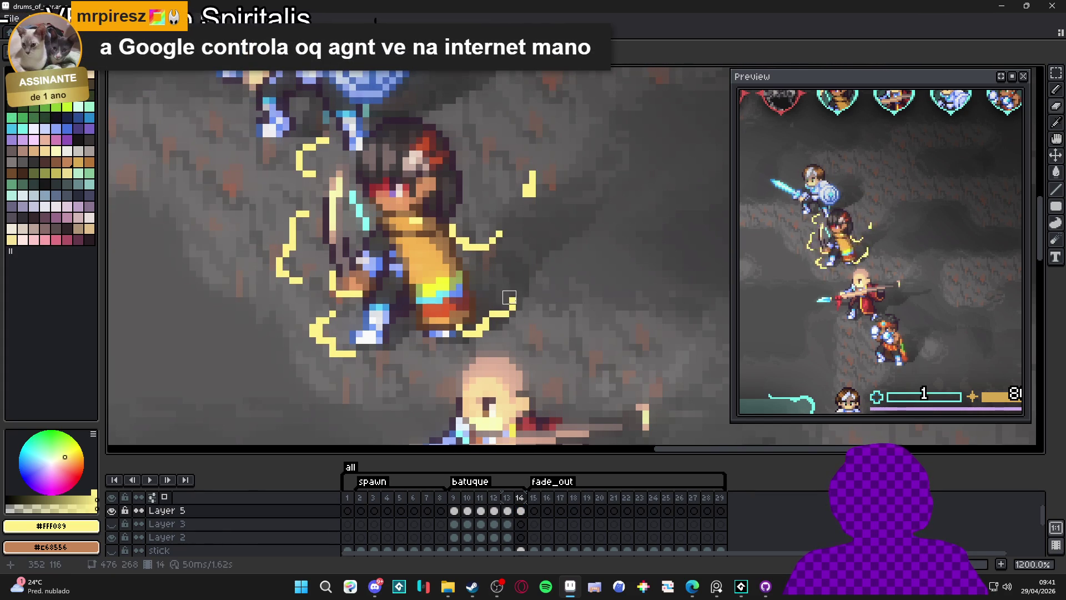
left_click(473, 332)
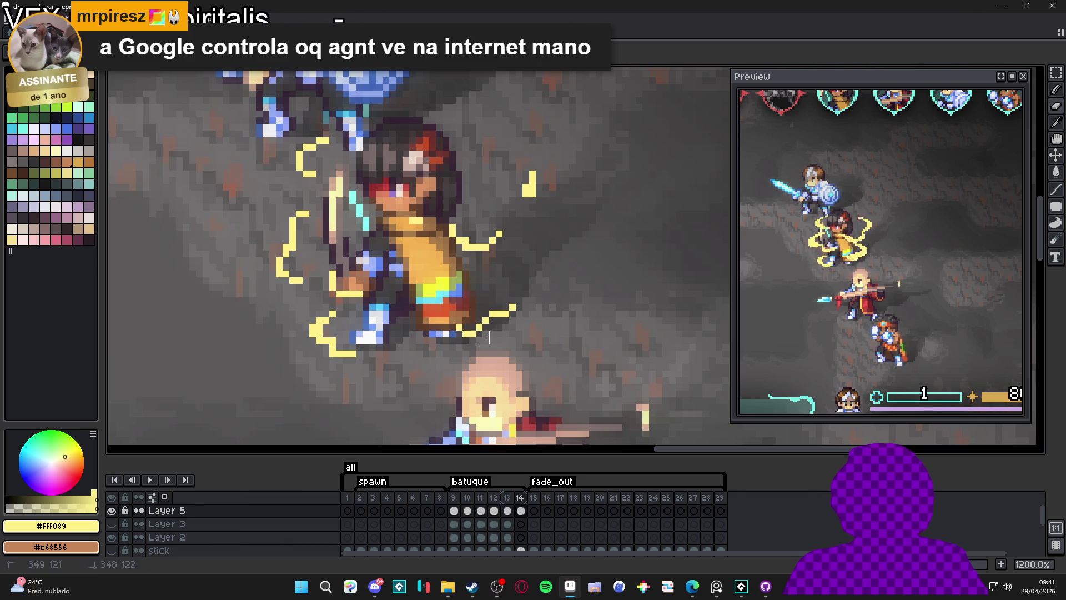
key("ctrl+z")
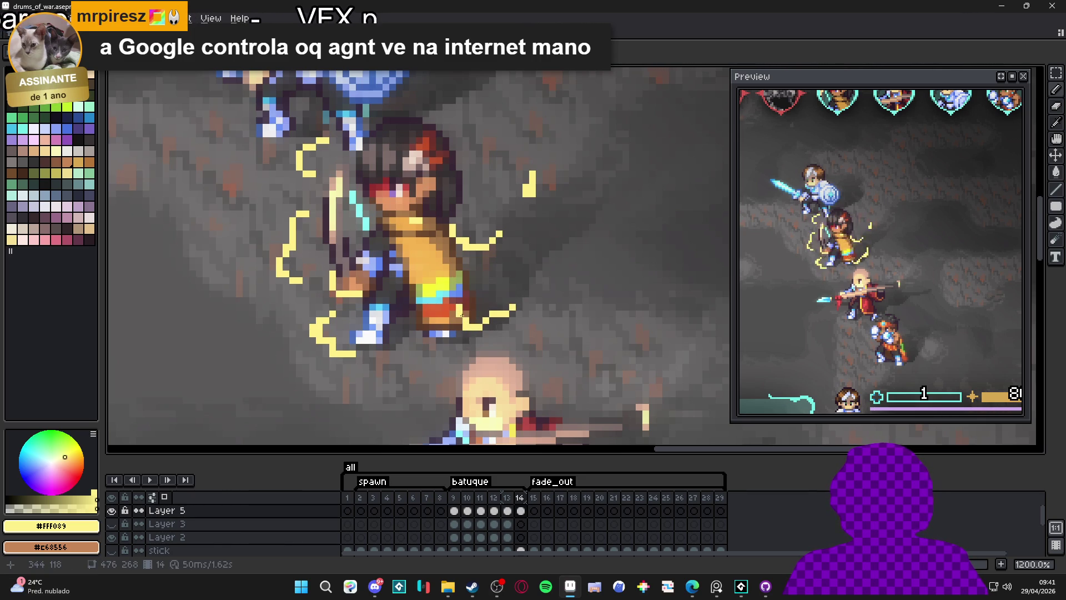
key("e")
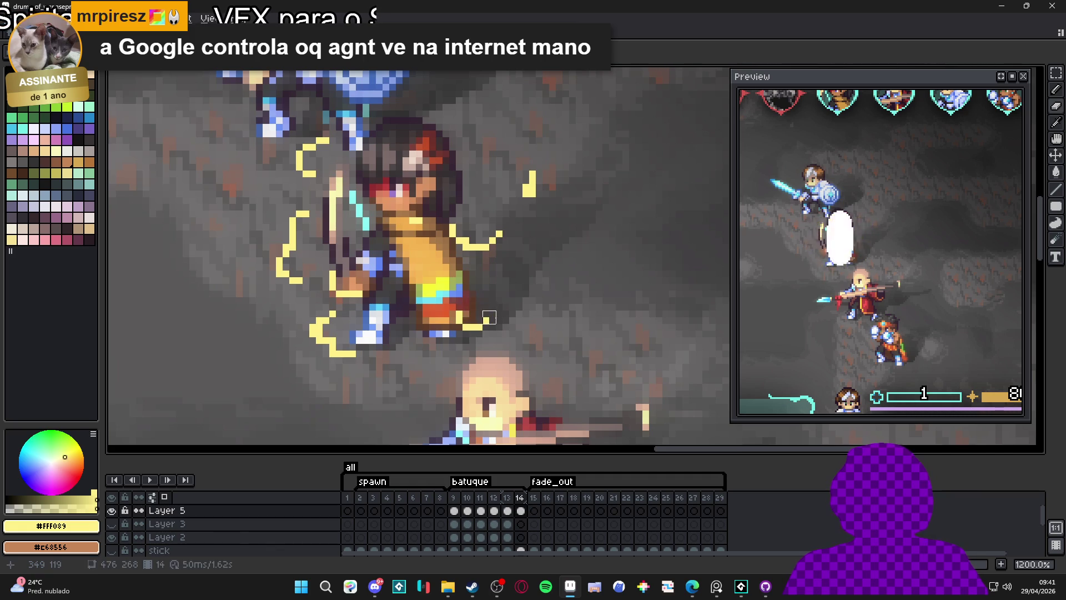
- Erase the short bottom stroke and the lower part of the left lightning stroke
left_click_drag(353, 352, 338, 352)
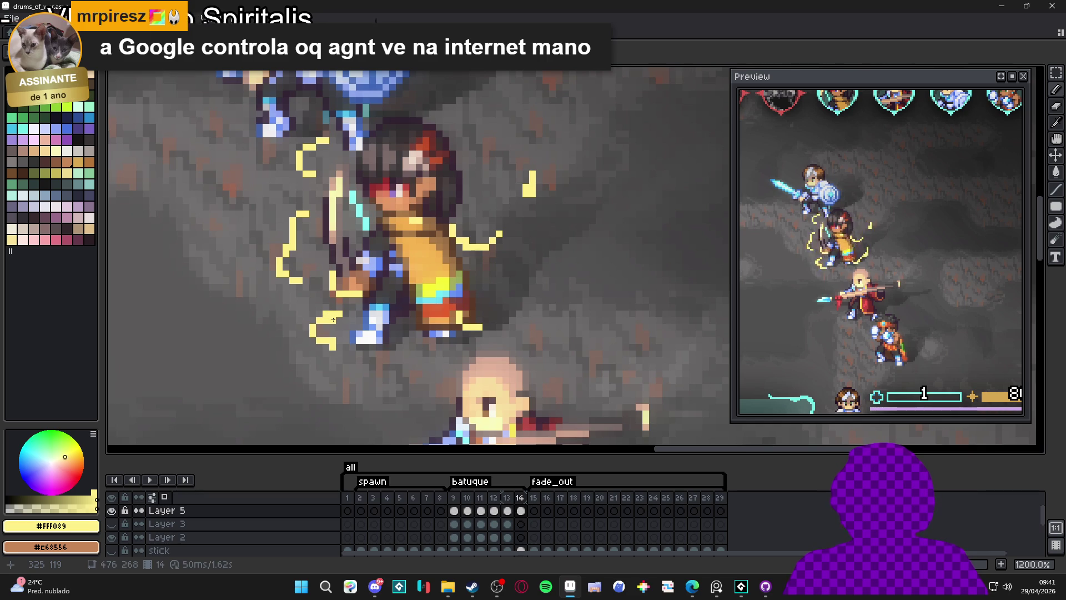
key("e")
left_click_drag(327, 340, 322, 331)
scroll(336, 317, "up", 1)
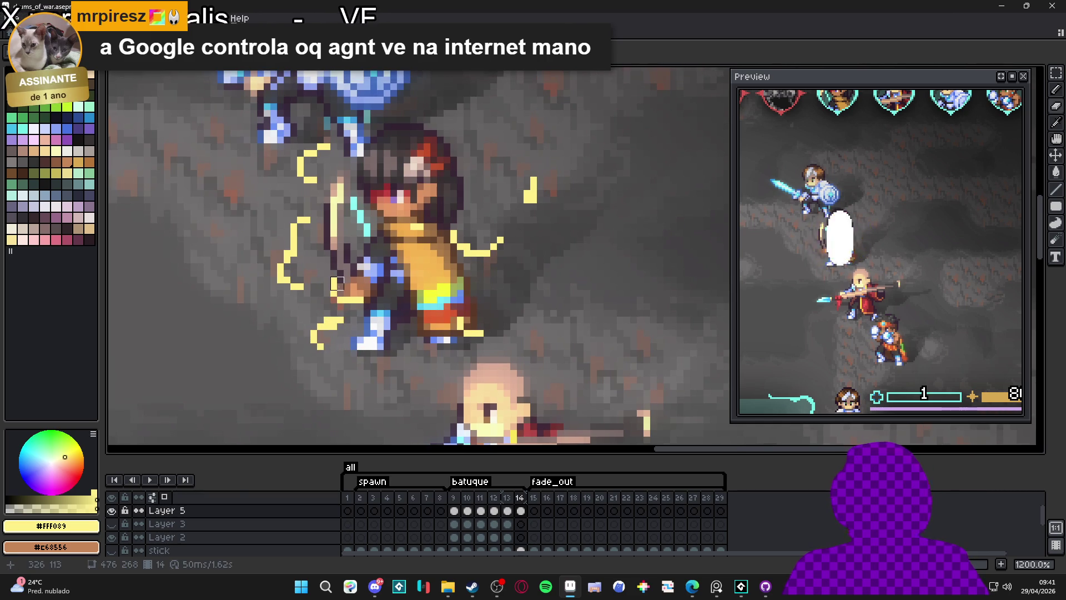
mouse_move(304, 284)
left_mouse_down()
mouse_move(286, 261)
mouse_move(297, 229)
left_mouse_up()
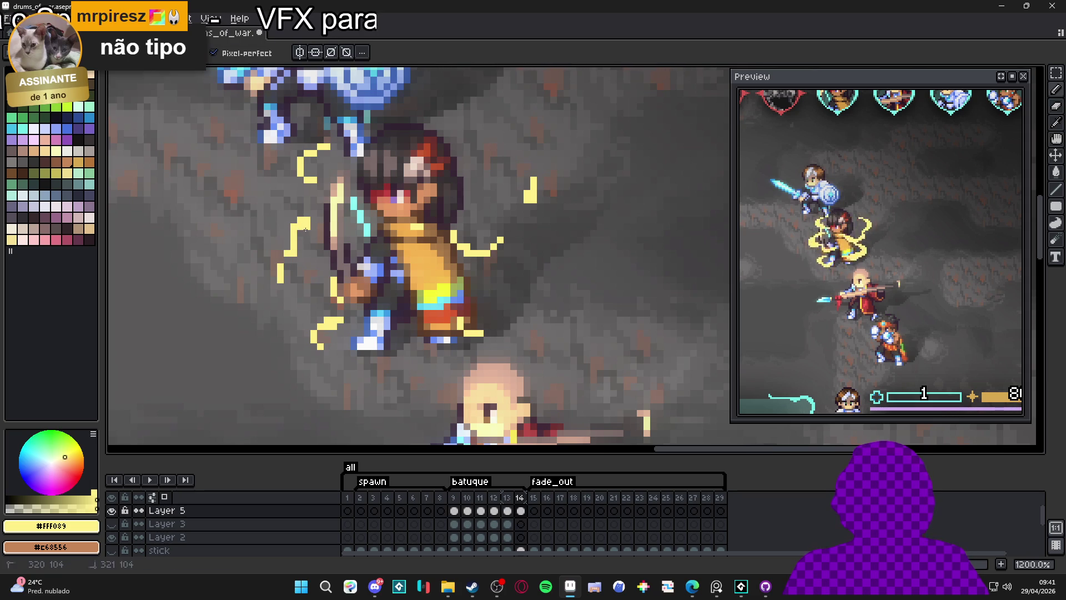
left_click(290, 224)
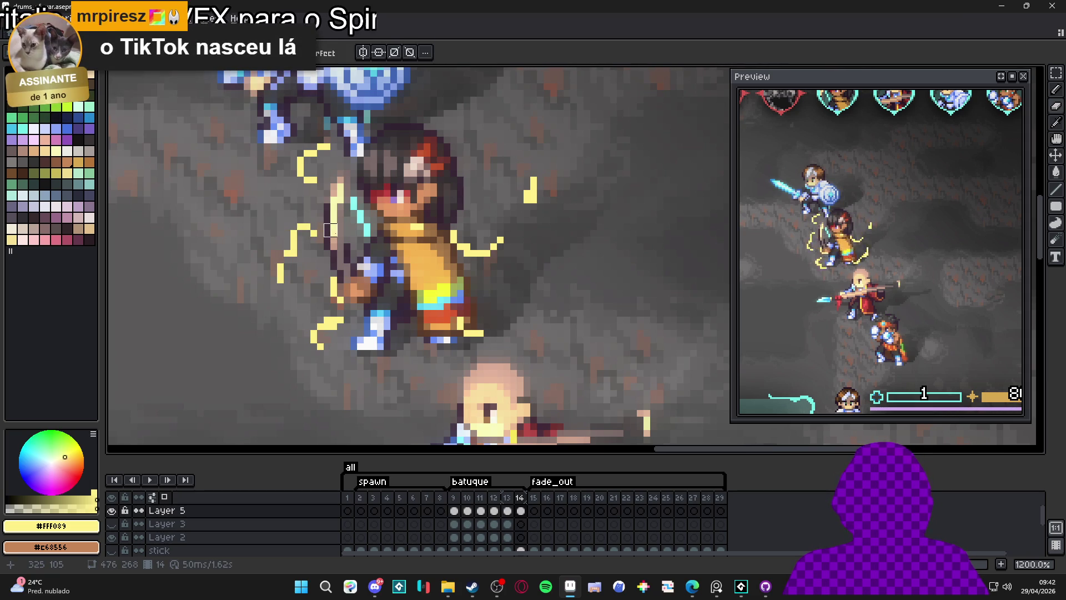
- Add a few yellow fragment pixels and erase the top of the vertical stroke
key("b")
left_click(303, 273)
scroll(305, 222, "up", 4)
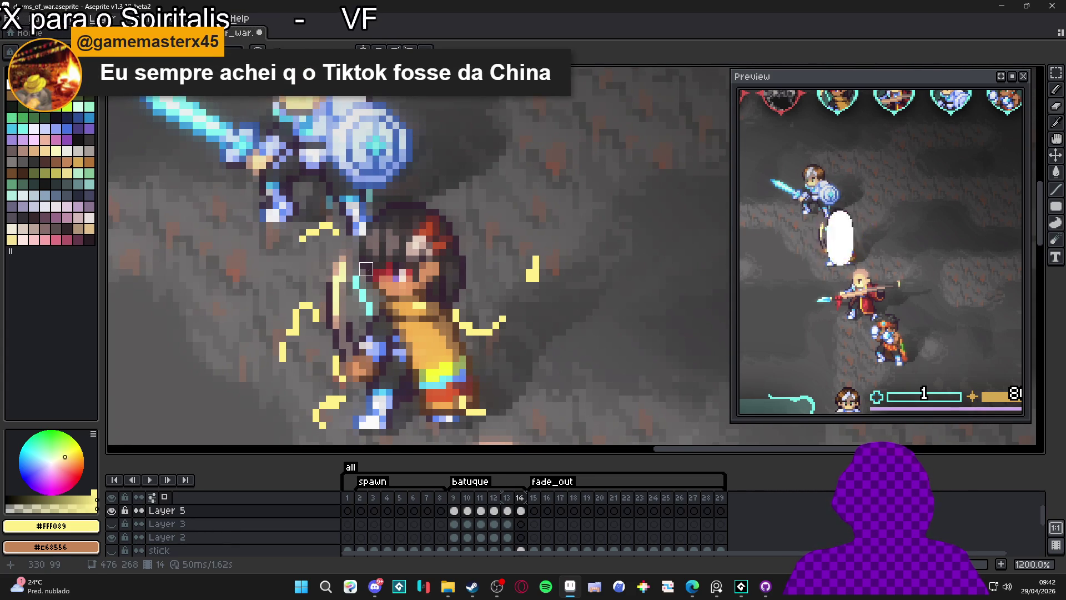
scroll(332, 261, "right", 2)
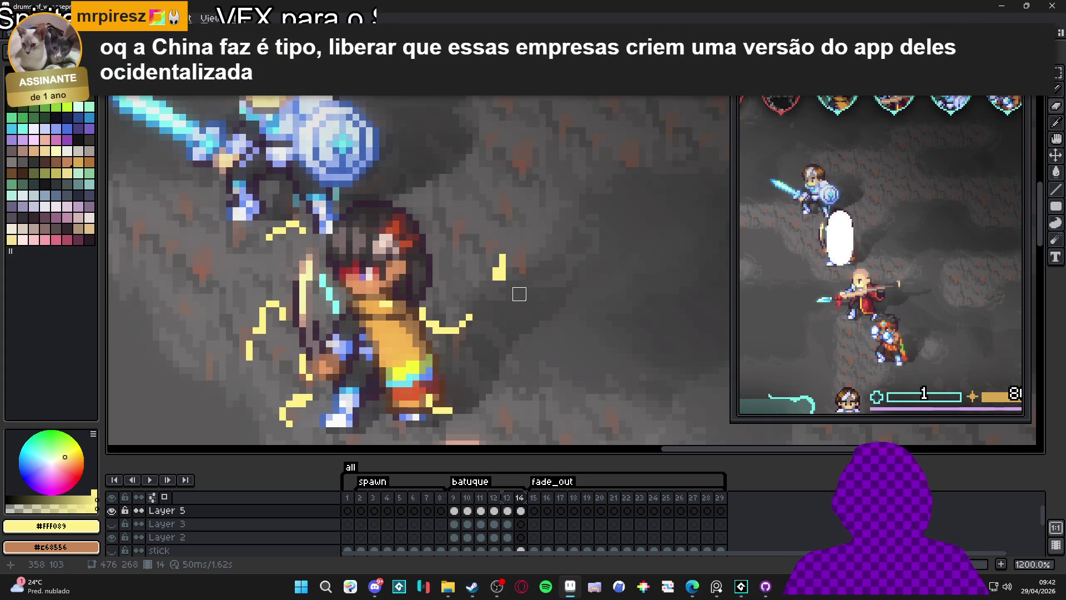
left_click(485, 274)
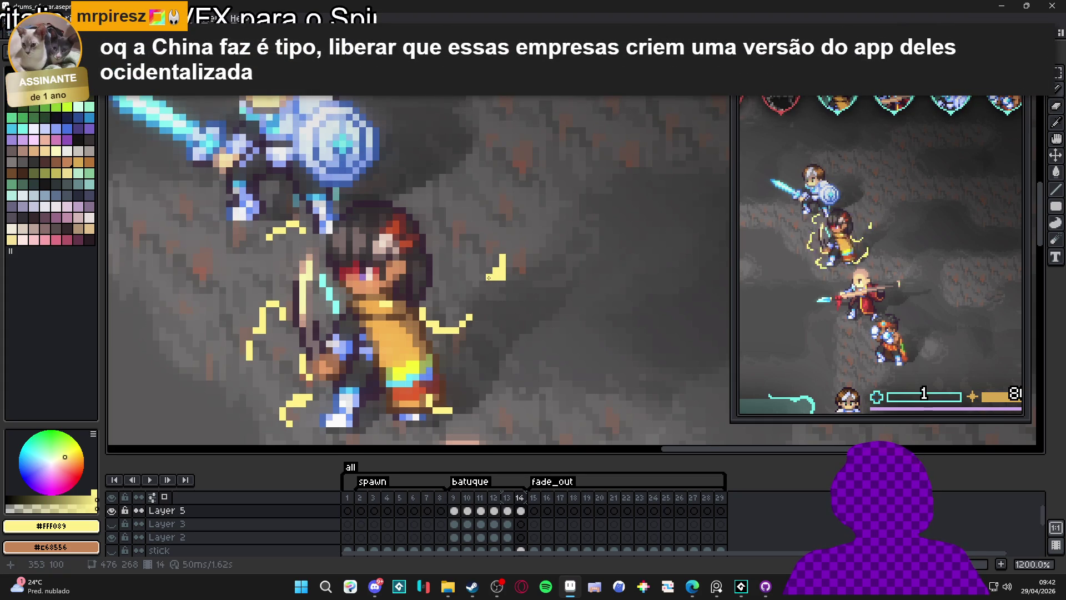
key("e")
left_click_drag(499, 255, 499, 281)
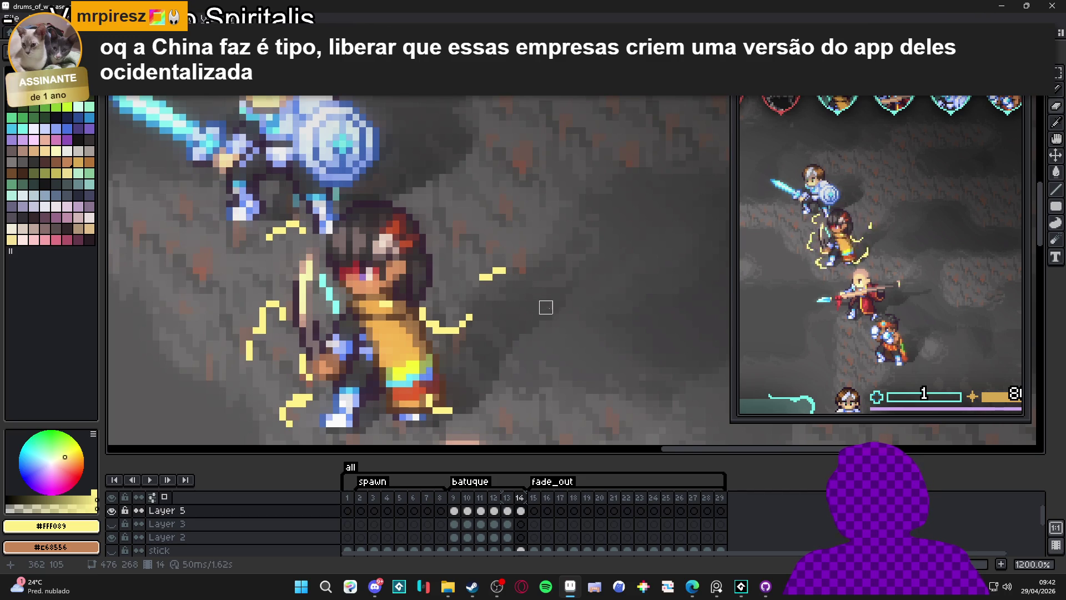
scroll(505, 355, "down", 2)
left_click(521, 510)
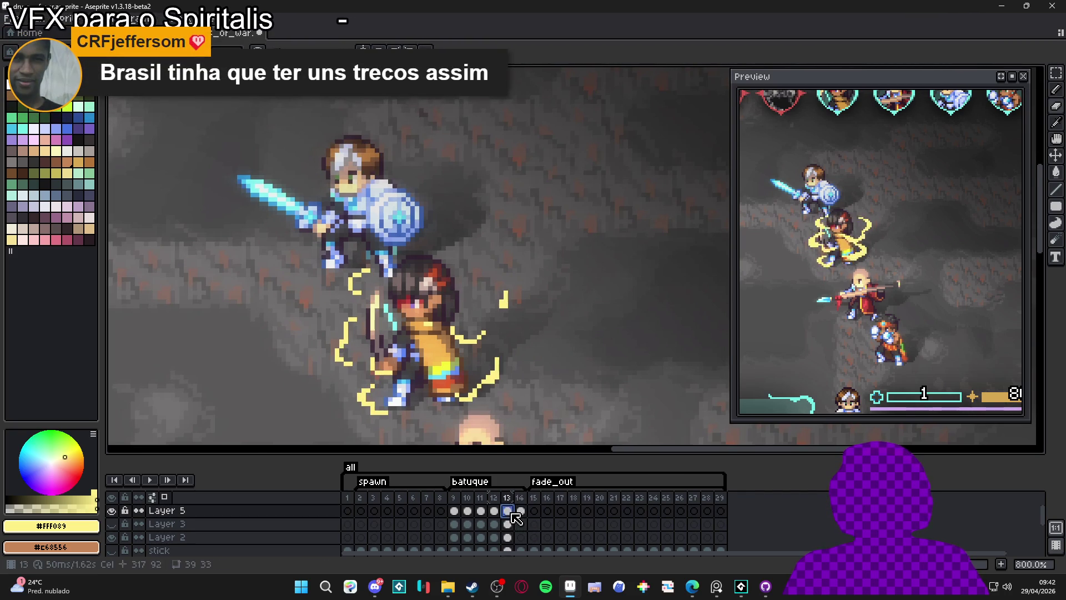
- Touch up the lightning tip beside the dark-haired character
scroll(481, 338, "up", 2)
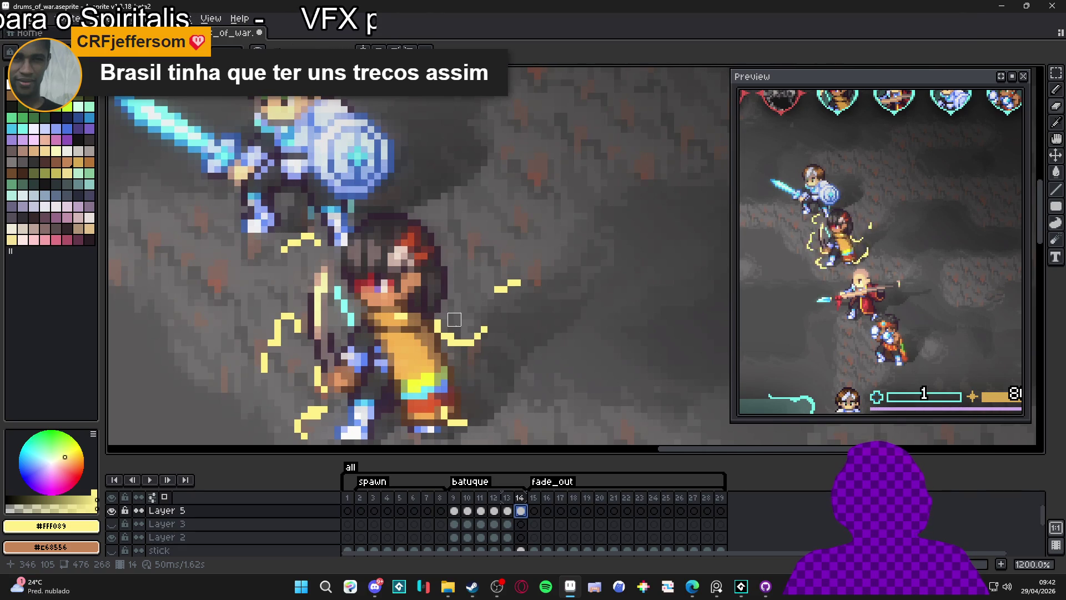
left_click(476, 327)
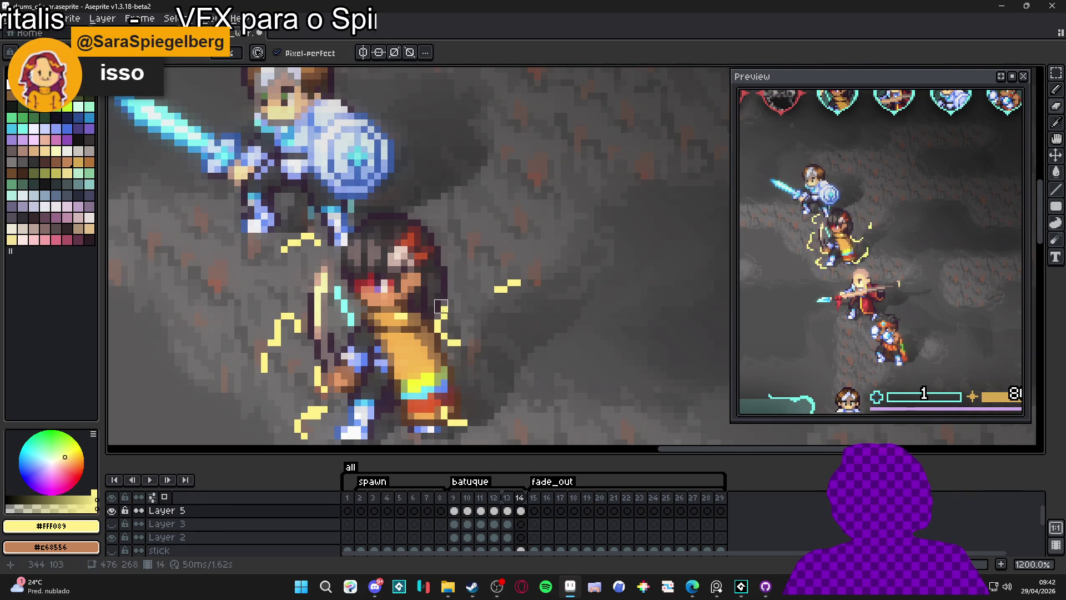
key("e")
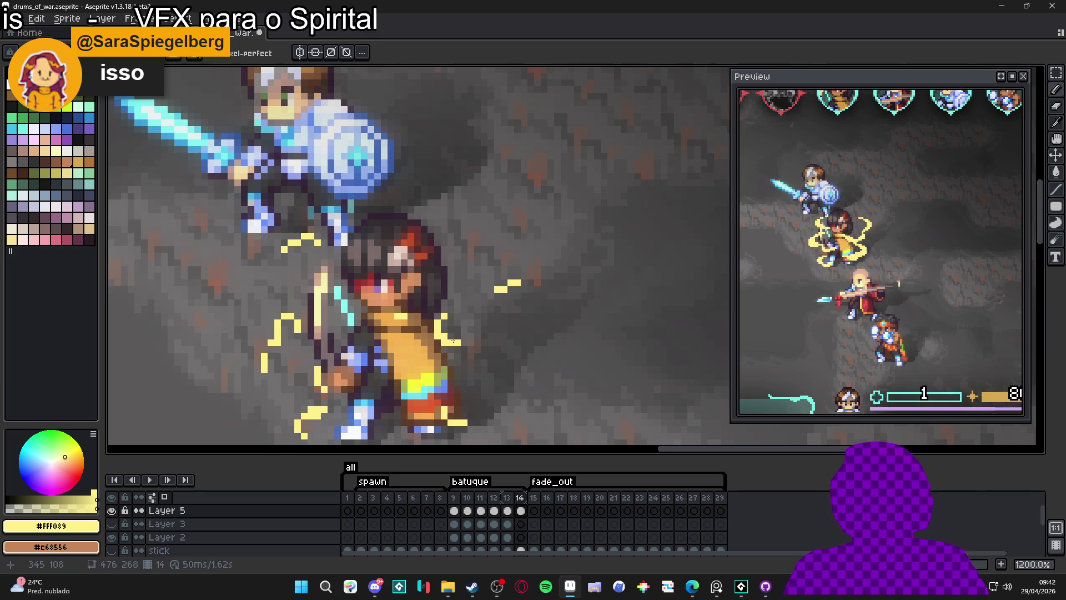
key("b")
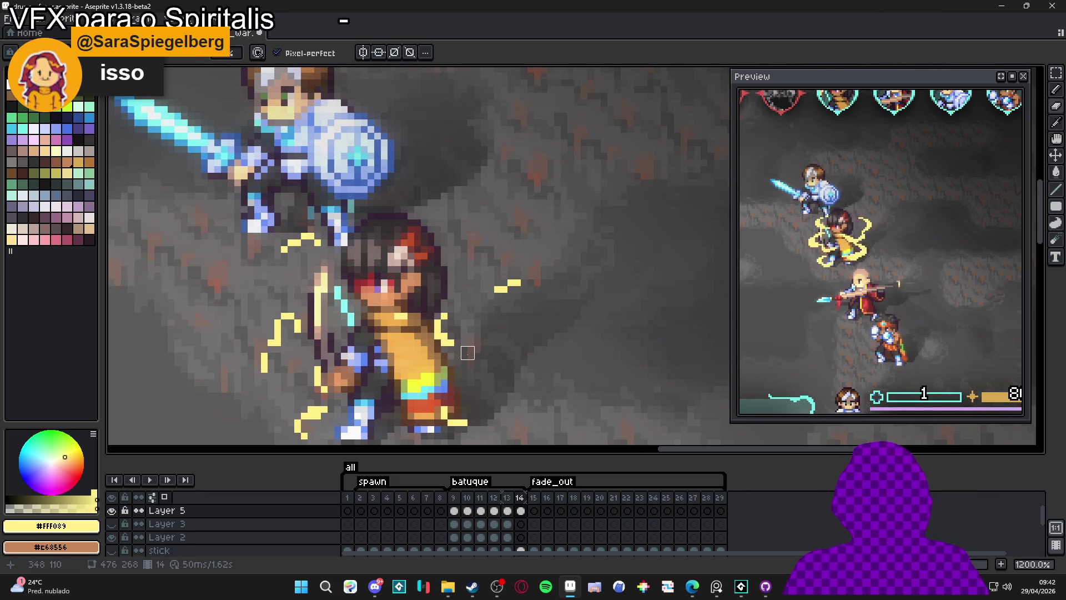
scroll(460, 352, "down", 2)
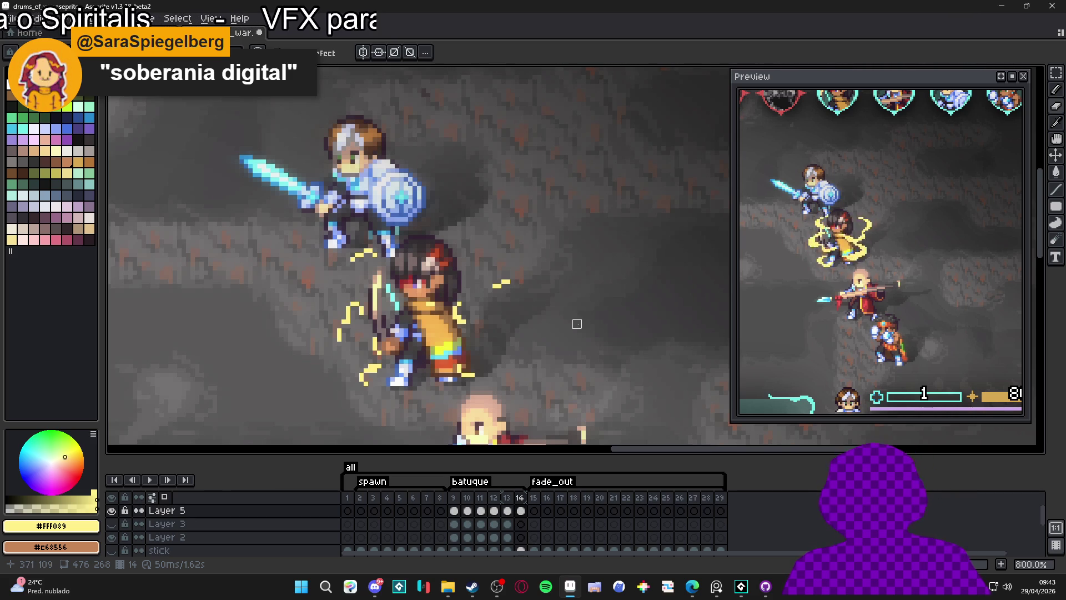
left_click_drag(512, 302, 510, 300)
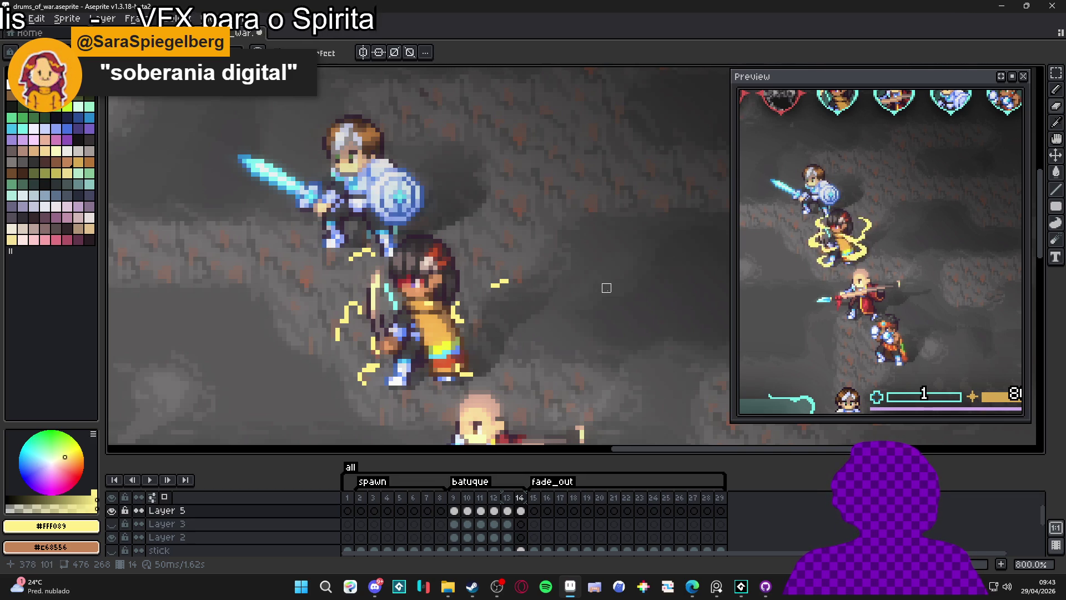
- Save drums_of_war.aseprite and zoom the view back out to 600%
key("ctrl+s")
mouse_move(590, 338)
left_mouse_down()
mouse_move(564, 333)
mouse_move(571, 300)
left_mouse_up()
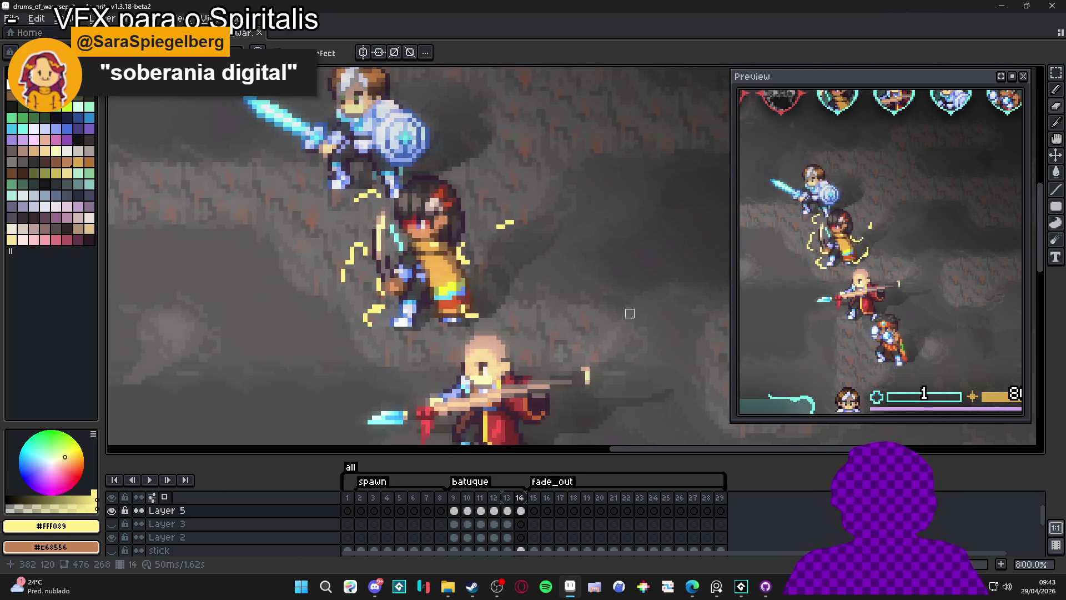
scroll(633, 334, "down", 1)
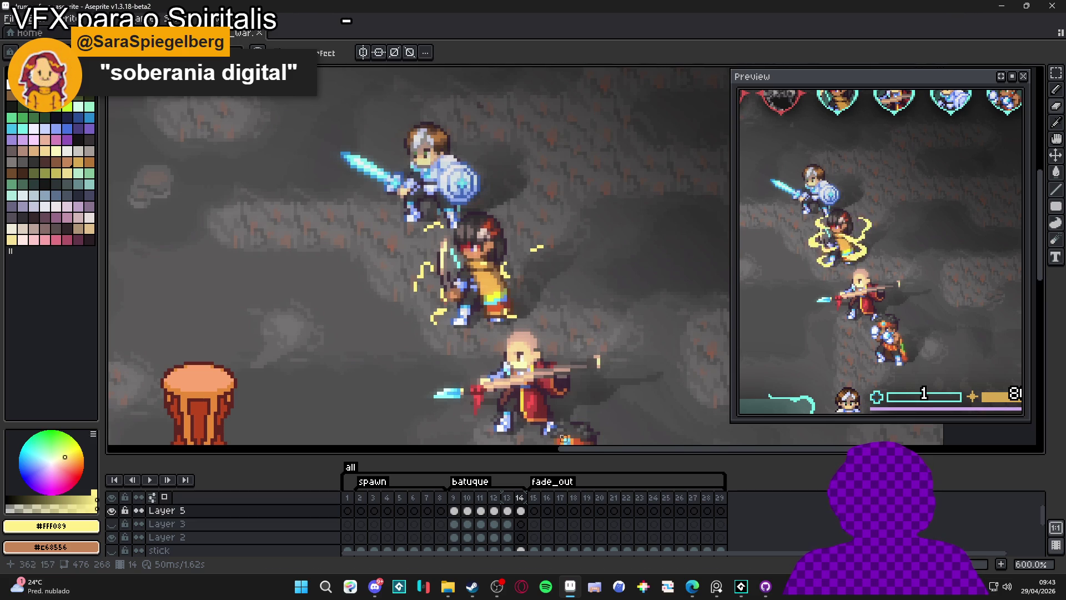
left_click(467, 497)
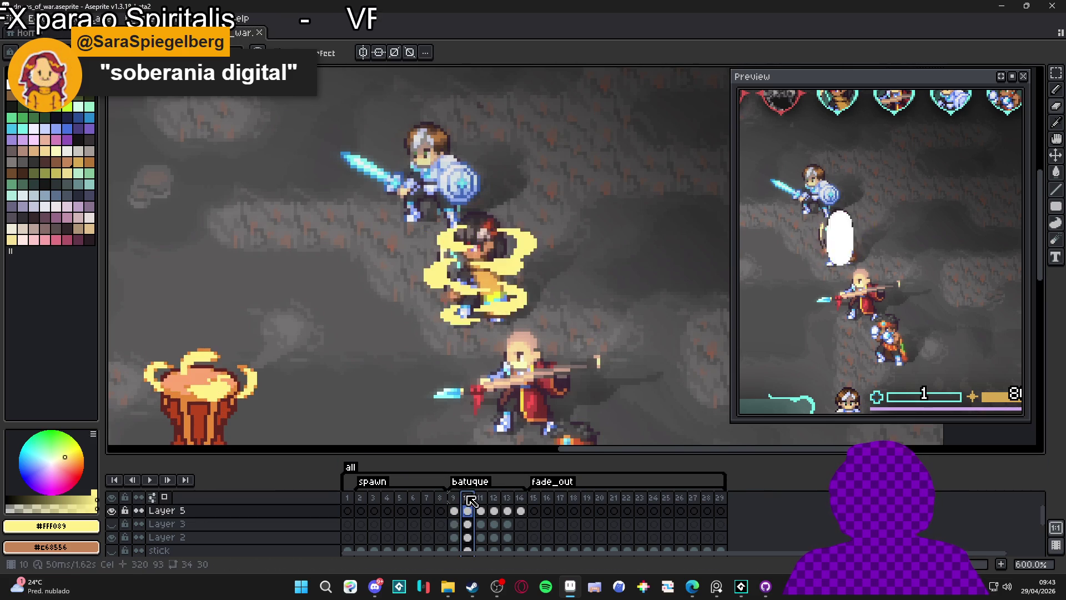
- Pick orange #e88a36 as the drawing colour and go to frame 11
scroll(420, 438, "up", 2)
left_click(420, 438, "alt")
scroll(420, 439, "down", 2)
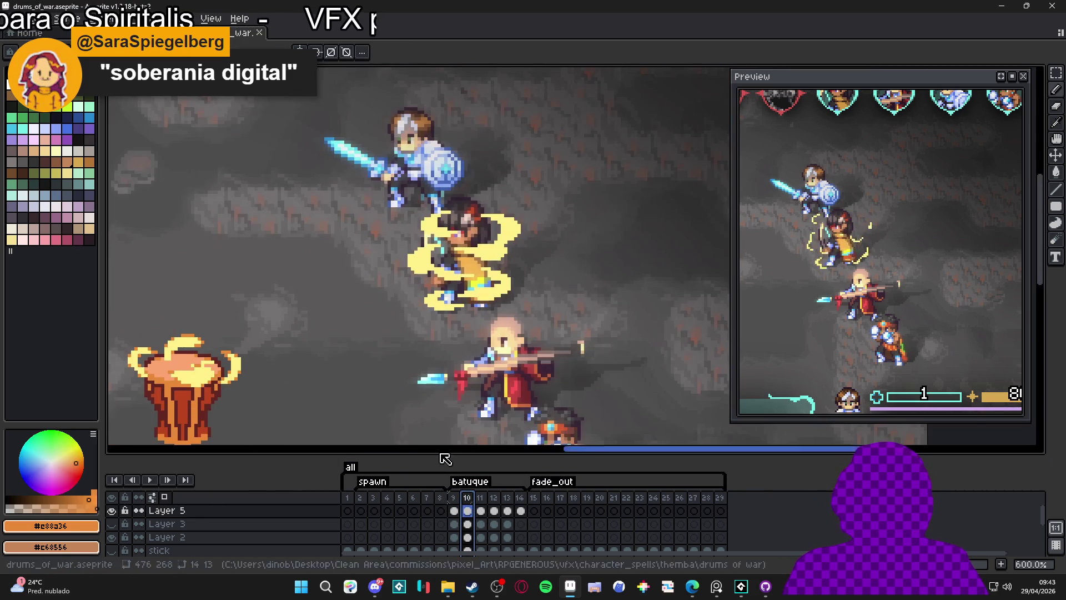
left_click(480, 498)
left_click(466, 497)
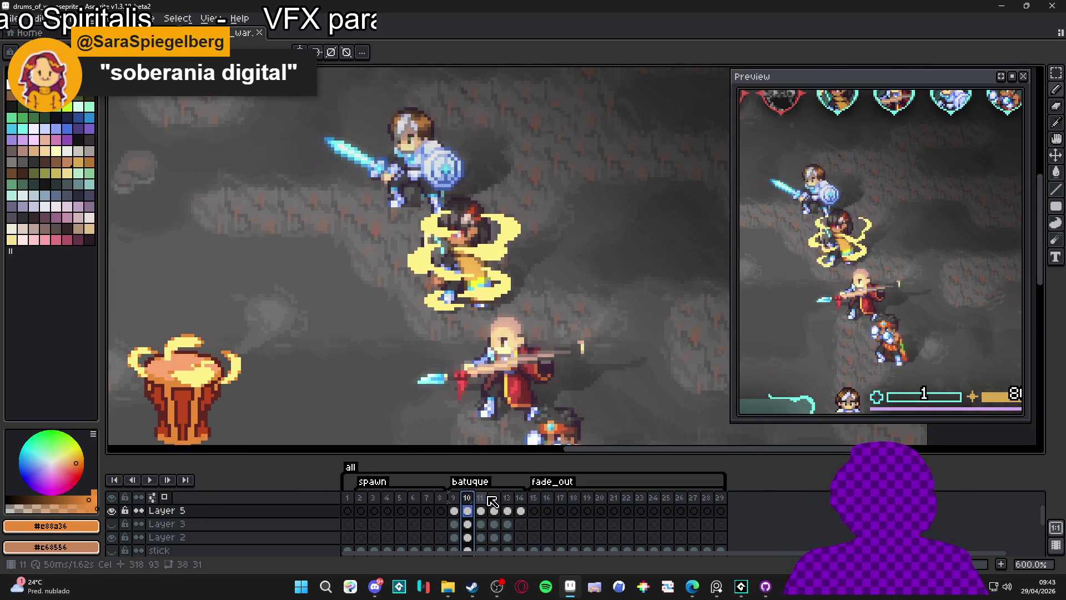
left_click(483, 498)
scroll(426, 242, "up", 4)
- Paint orange pixels along the top and left edges of the yellow aura
left_click_drag(426, 242, 410, 241)
left_click(377, 222)
left_click_drag(373, 206, 439, 179)
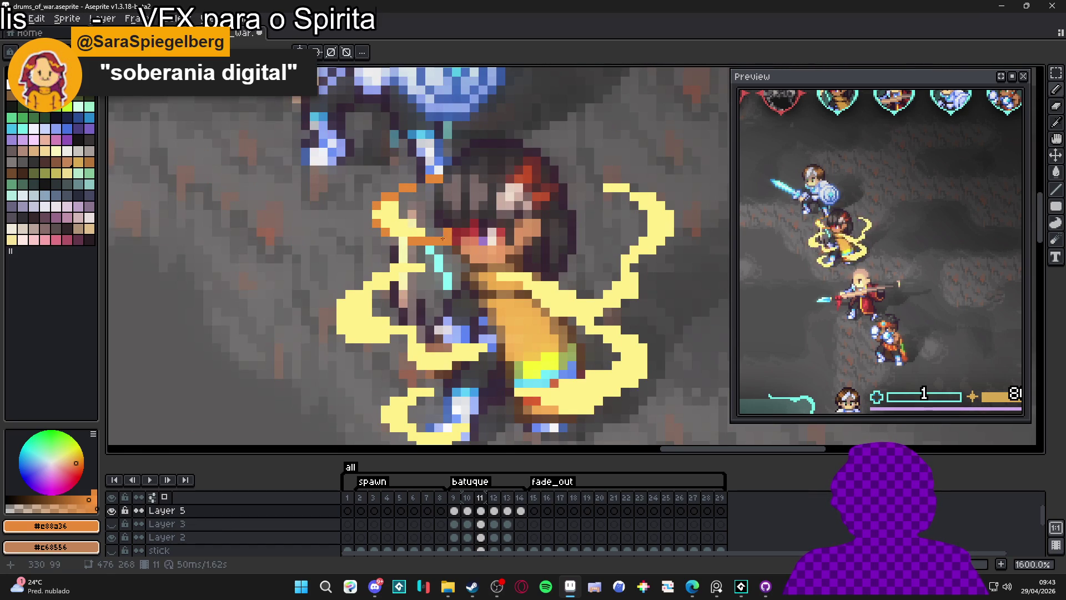
scroll(420, 235, "down", 2)
scroll(408, 287, "up", 2)
left_click_drag(403, 291, 411, 289)
left_click_drag(416, 330, 428, 318)
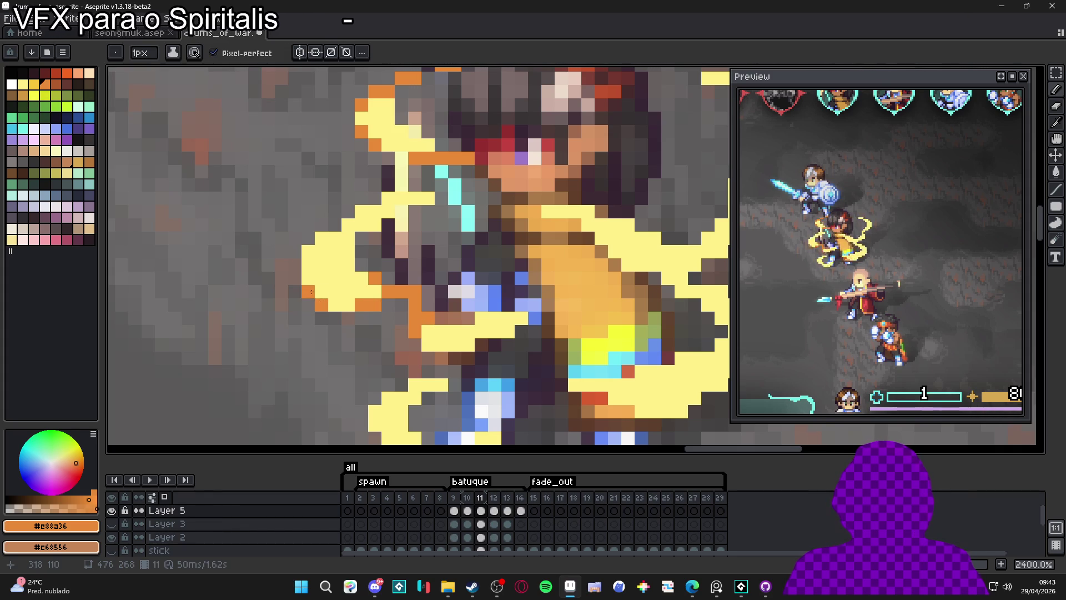
scroll(335, 306, "up", 2)
mouse_move(327, 277)
left_mouse_down()
mouse_move(367, 262)
mouse_move(353, 276)
mouse_move(339, 275)
mouse_move(390, 249)
left_mouse_up()
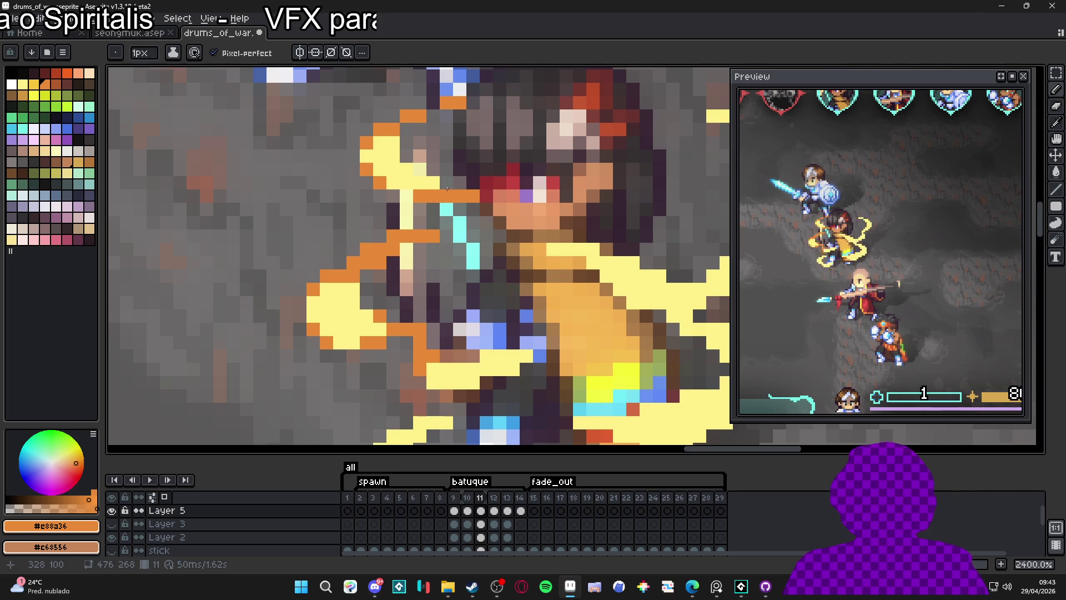
- Shade the top, right edge and lower tip of the right-hand arc orange
scroll(447, 209, "right", 5)
scroll(446, 208, "up", 2)
mouse_move(536, 190)
left_mouse_down()
mouse_move(590, 199)
mouse_move(581, 211)
mouse_move(594, 211)
mouse_move(594, 223)
mouse_move(621, 223)
left_mouse_up()
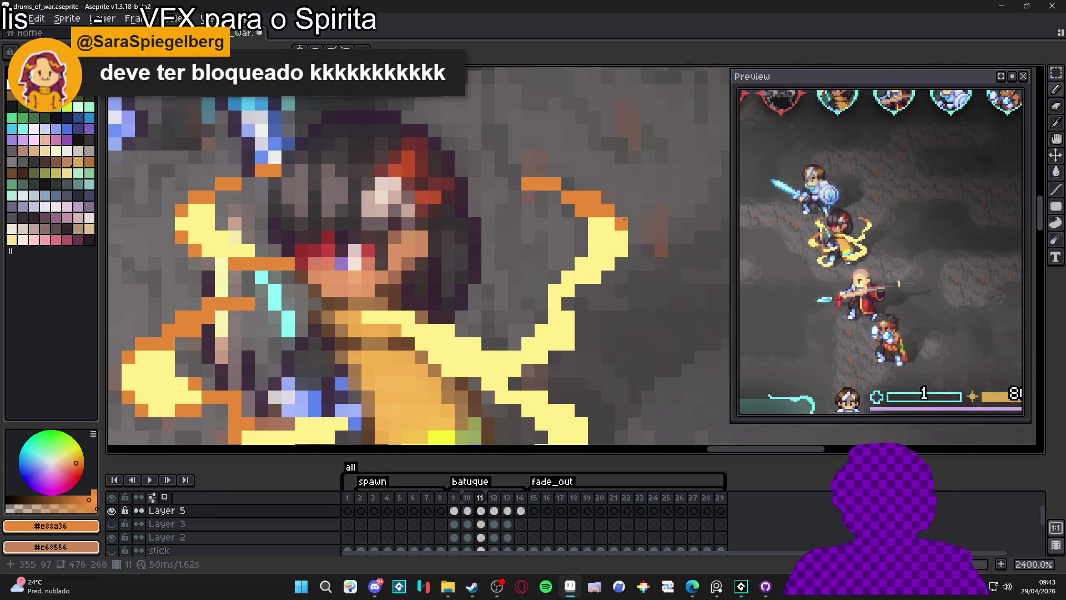
mouse_move(581, 277)
left_mouse_down()
mouse_move(554, 291)
mouse_move(554, 304)
left_mouse_up()
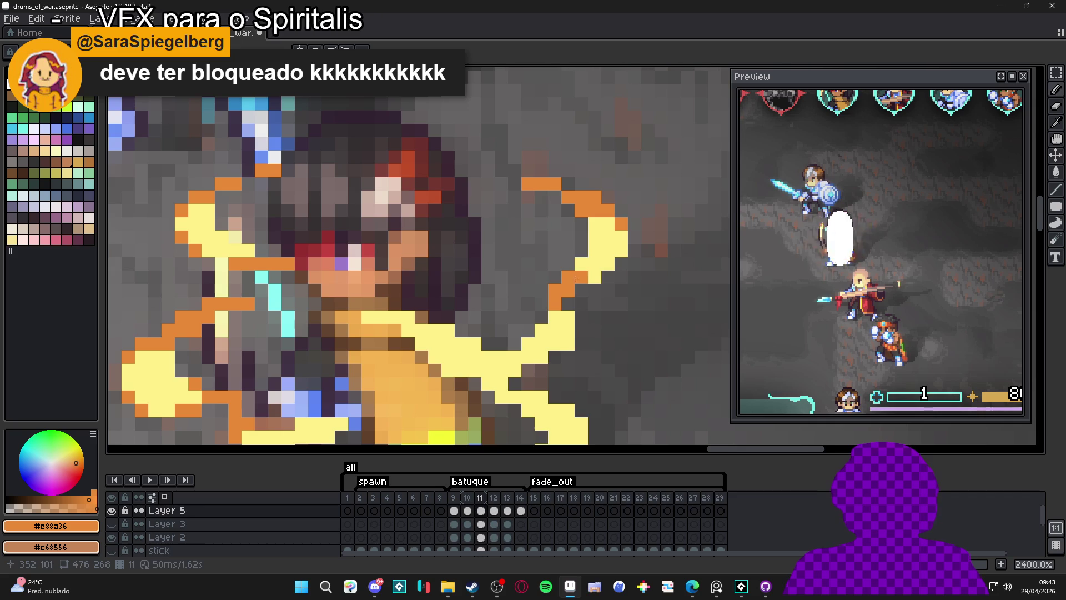
left_click_drag(592, 275, 607, 263)
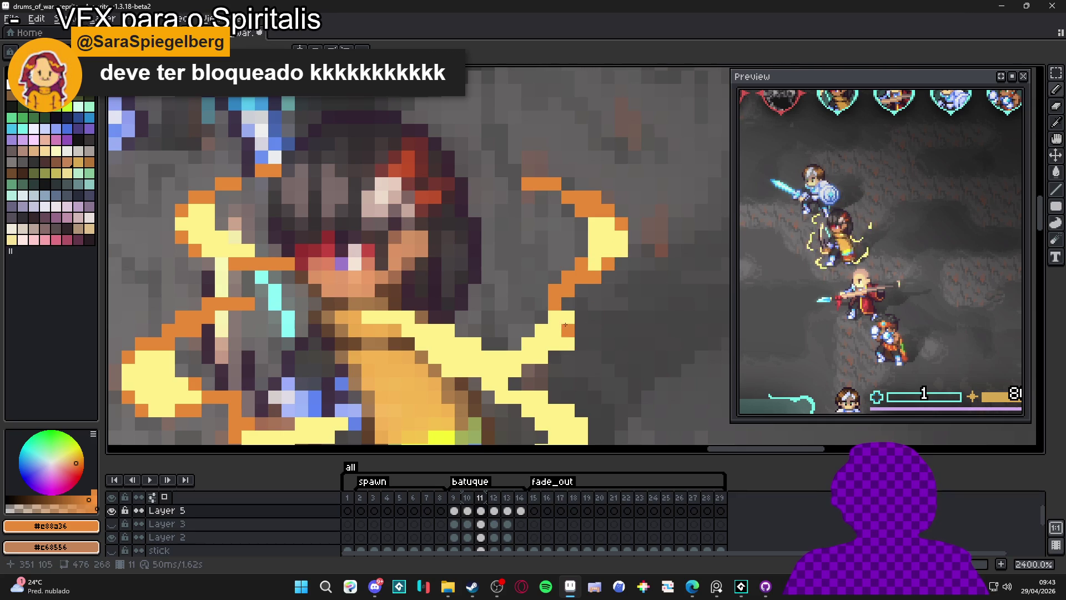
mouse_move(561, 325)
left_mouse_down()
mouse_move(541, 331)
mouse_move(515, 370)
left_mouse_up()
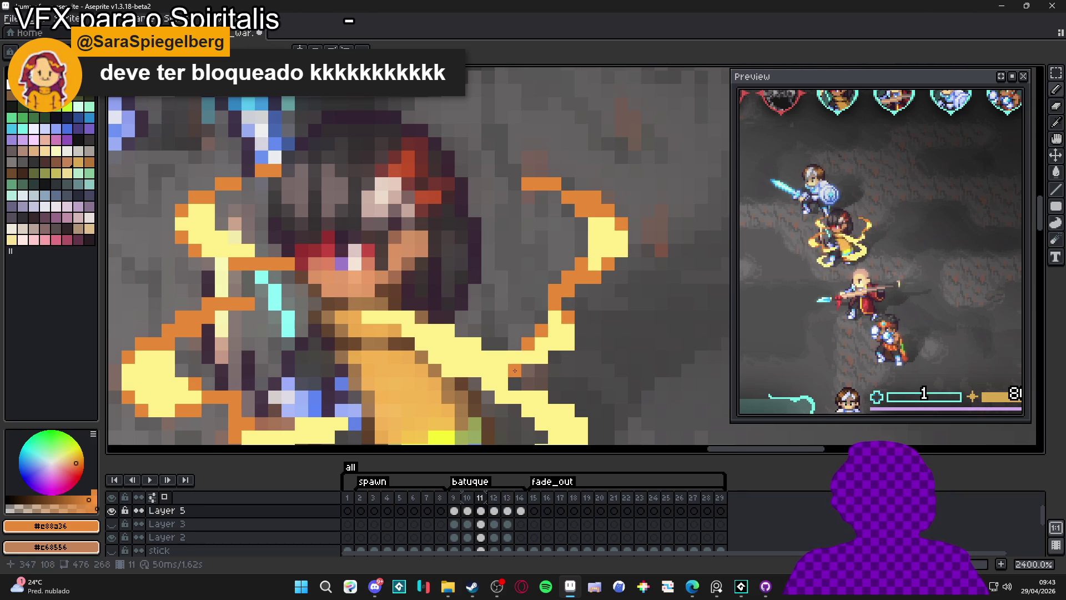
left_click(541, 358)
left_click(562, 349)
- Paint an orange diagonal along the ring and down the yellow shape's right edge
mouse_move(411, 317)
left_mouse_down()
mouse_move(368, 317)
mouse_move(456, 329)
left_mouse_up()
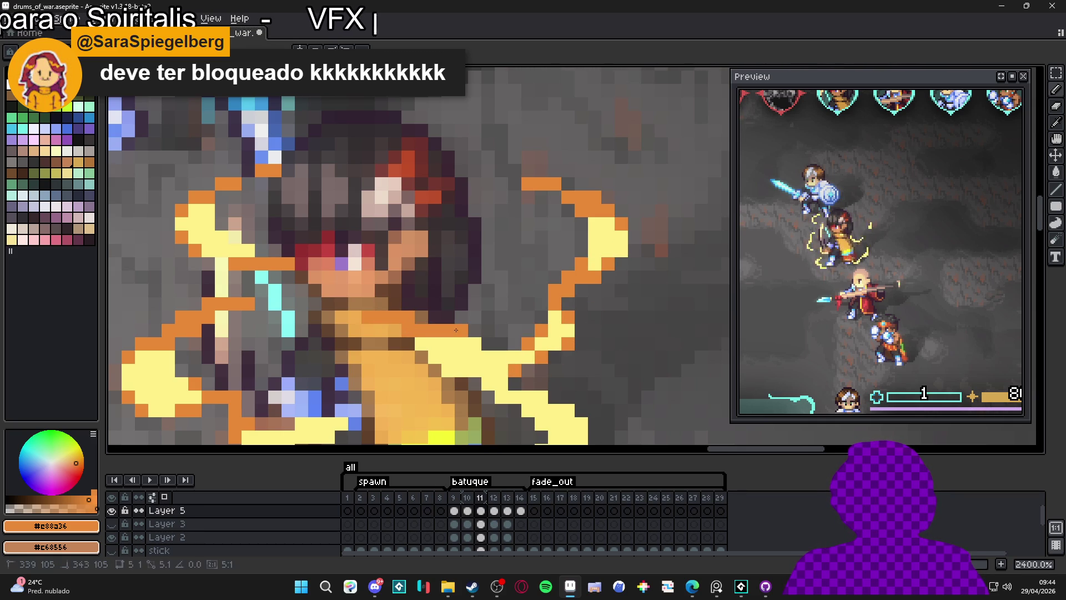
left_click(422, 344)
left_click(449, 370)
left_click(488, 384)
left_click(502, 393)
left_click(514, 397)
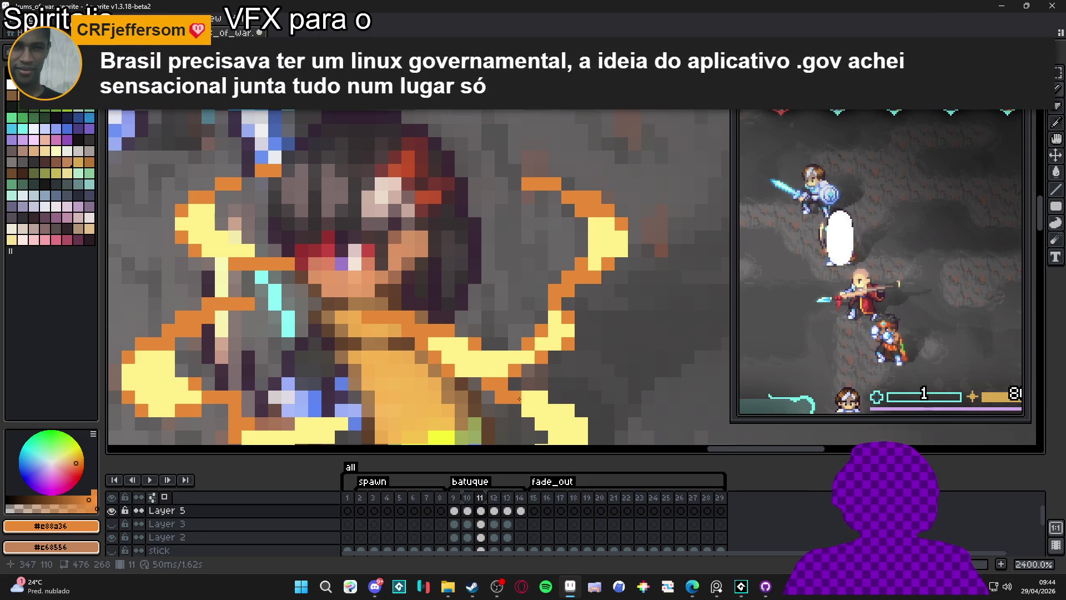
left_click_drag(516, 395, 511, 331)
left_click(538, 344)
left_click(552, 356)
left_click(552, 396)
left_click(539, 409)
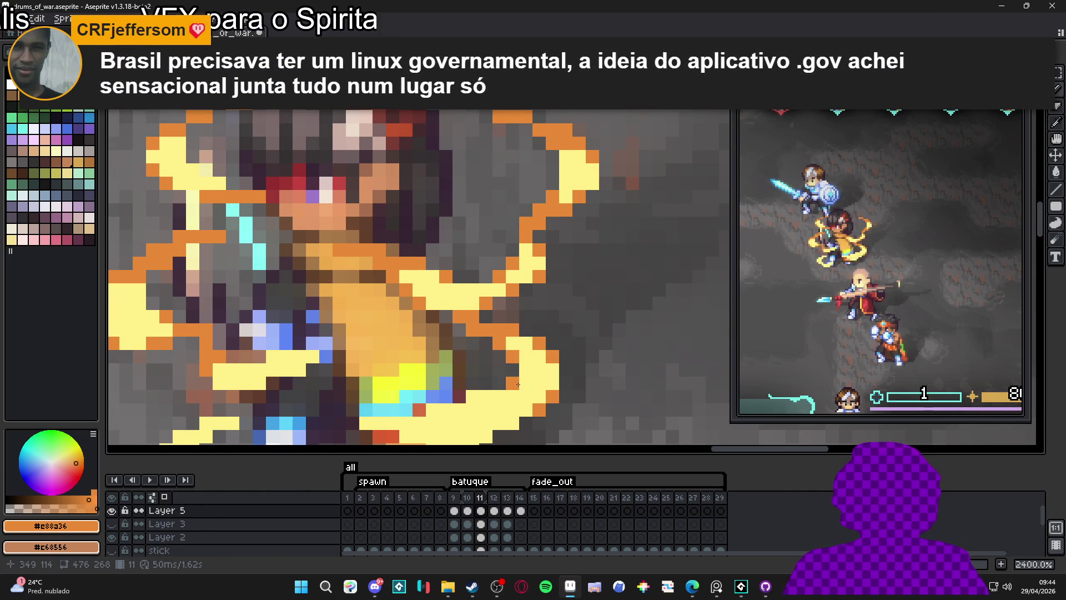
- Turn a row of the ring's lower arc orange, extending the outline leftward
left_click_drag(486, 401, 508, 327)
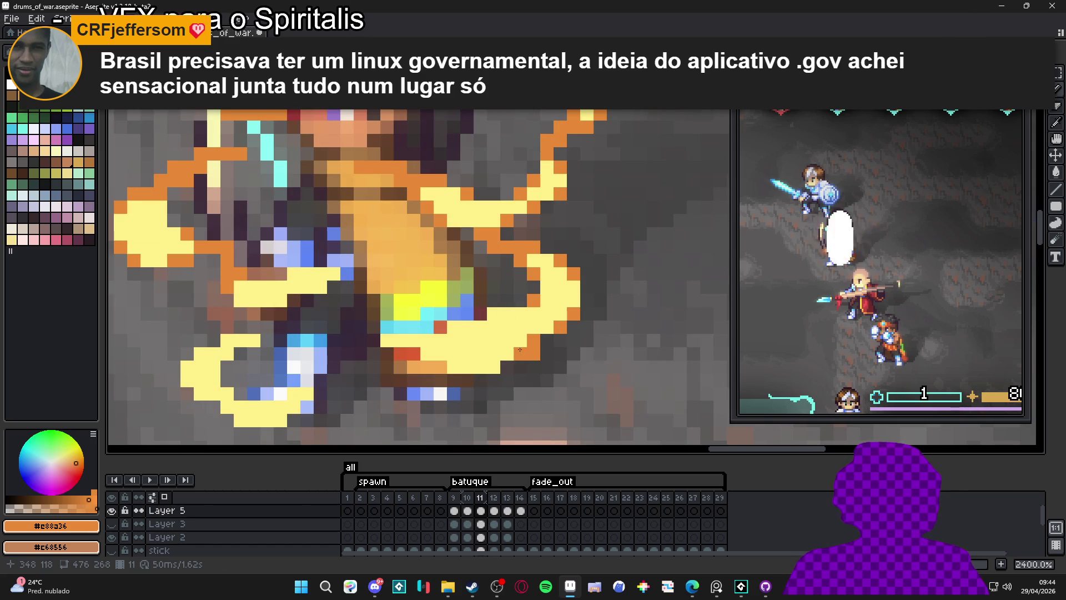
left_click(507, 314)
left_click(507, 353)
left_click(494, 366)
left_click(480, 367)
left_click(467, 367)
left_click(453, 366)
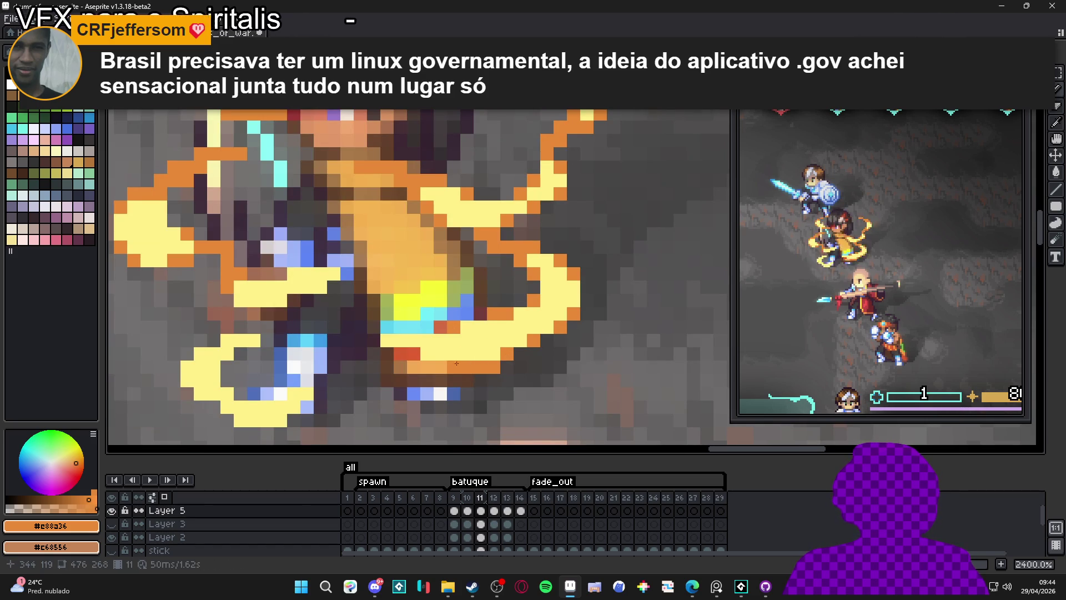
left_click(386, 340)
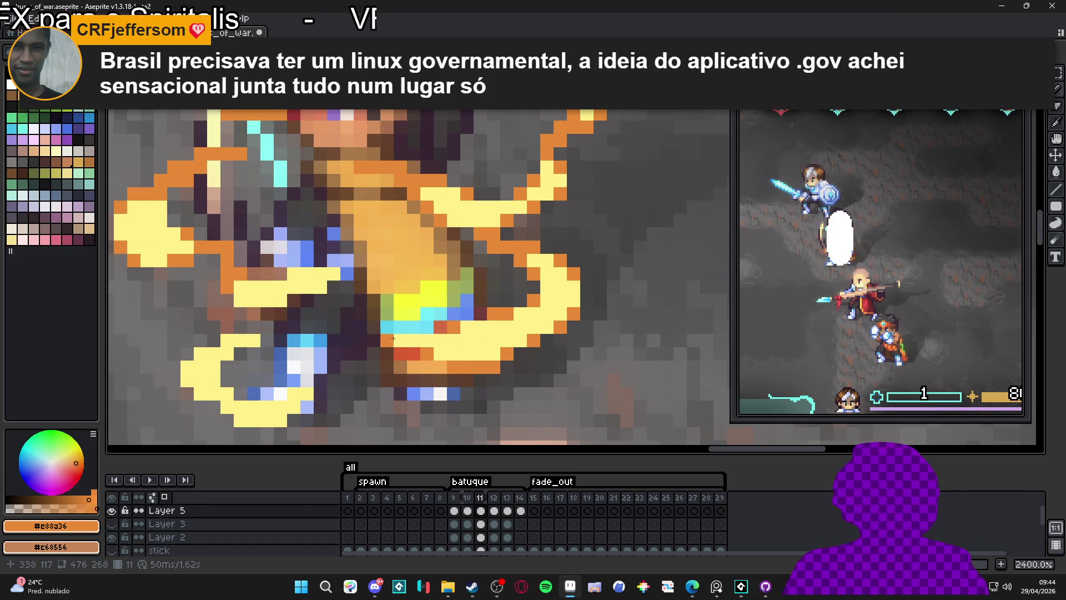
- Recolour the ring's lower and lower-left edge pixels orange
scroll(439, 341, "down", 5)
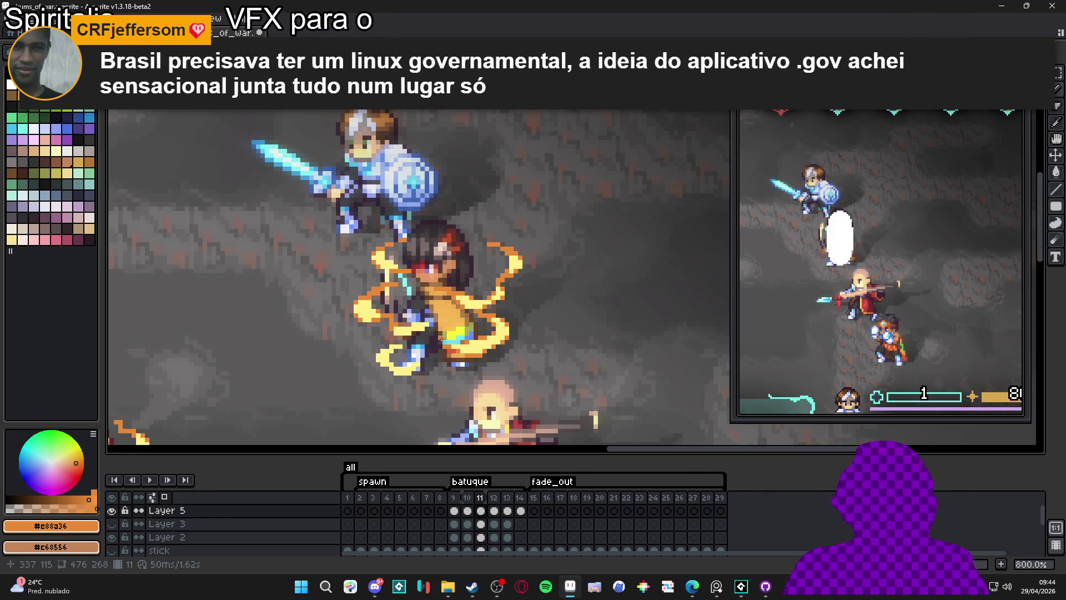
left_click_drag(463, 321, 474, 276)
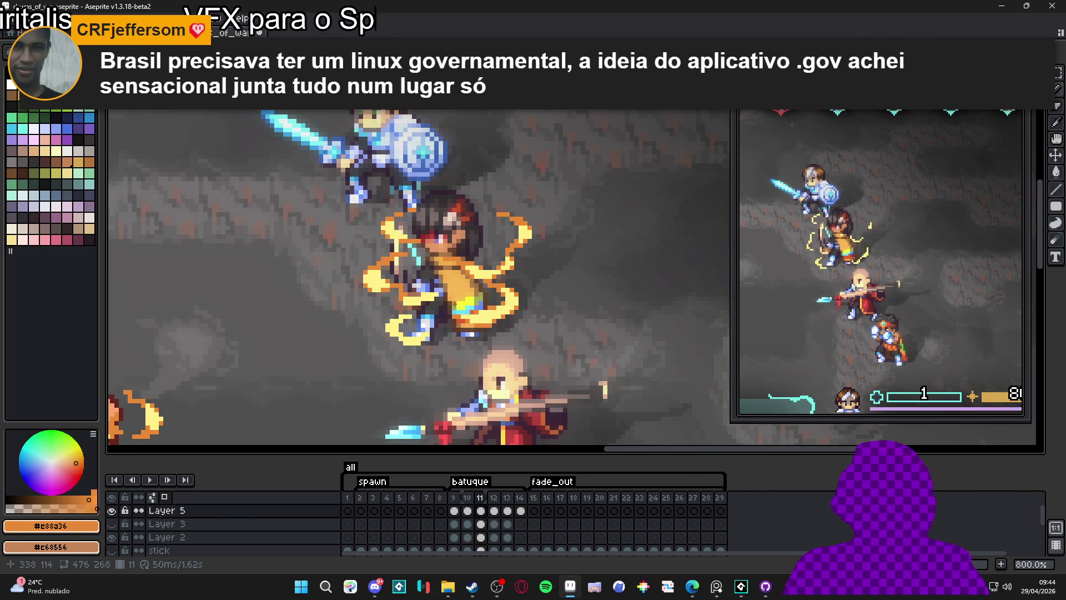
scroll(431, 335, "up", 5)
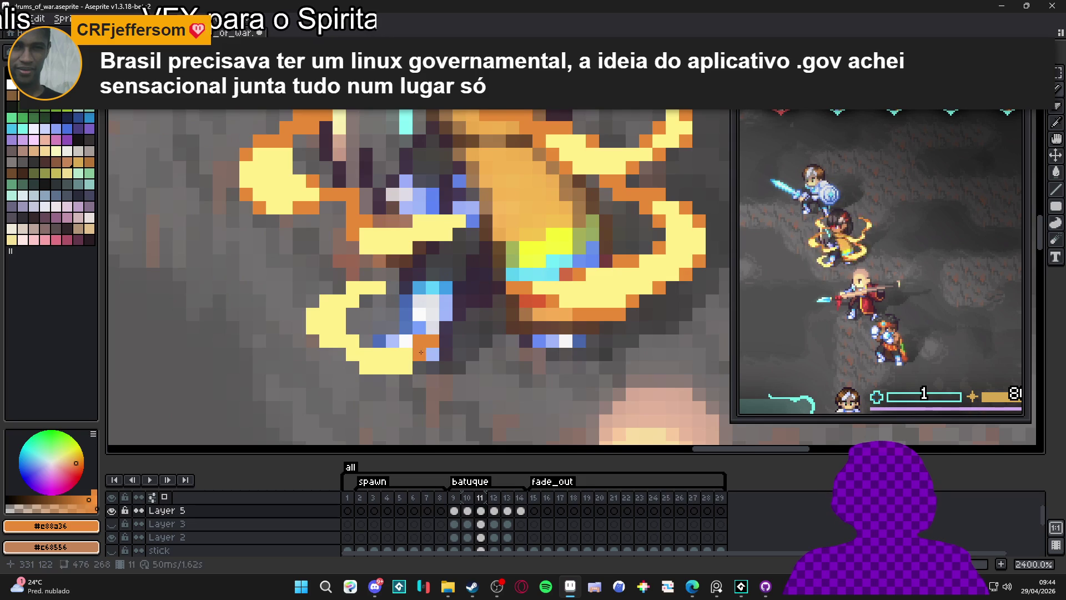
left_click(407, 366)
left_click(366, 367)
left_click(353, 353)
left_click(353, 340)
left_click(340, 339)
left_click(360, 358)
left_click(340, 301)
left_click(353, 287)
left_click(366, 288)
left_click(379, 288)
left_click(327, 301)
- Paint one last ring pixel orange, reframe the whole scene and step back to frame 10
scroll(350, 299, "down", 3)
scroll(357, 283, "up", 3)
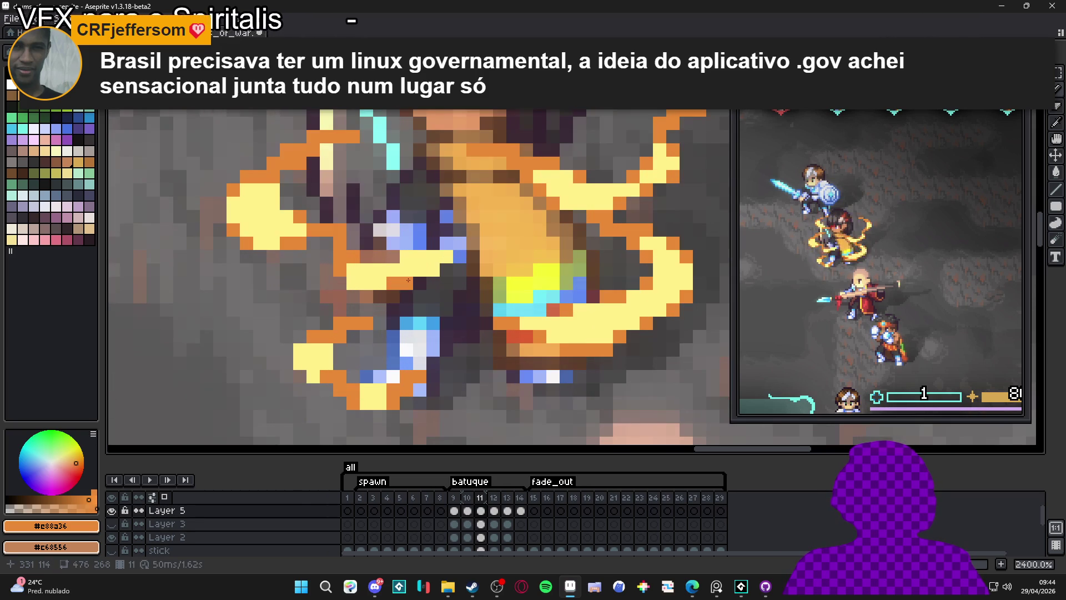
left_click(442, 258)
scroll(442, 258, "down", 3)
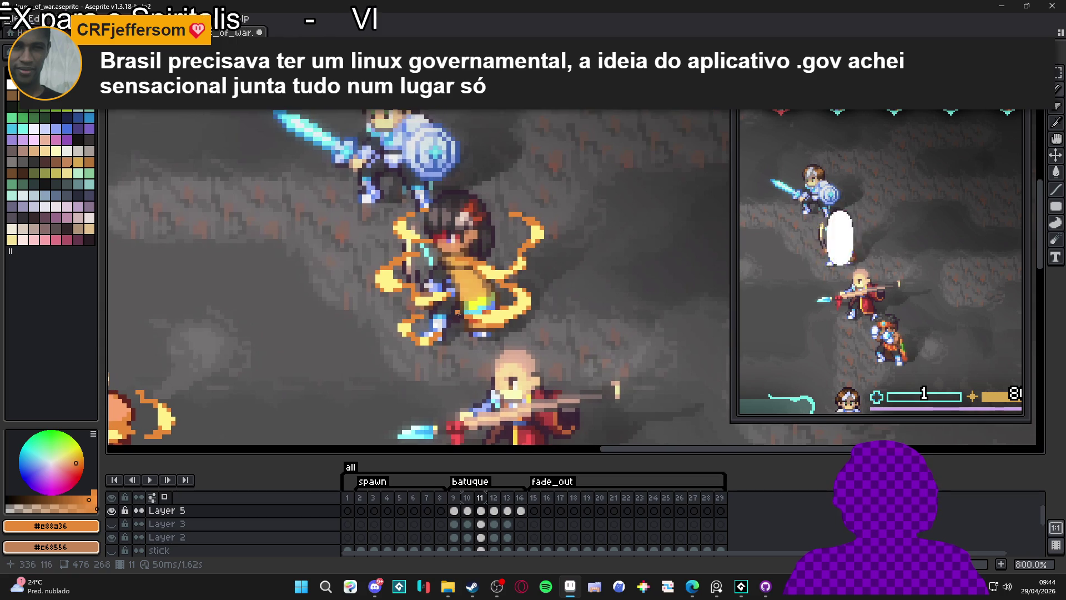
scroll(461, 310, "down", 2)
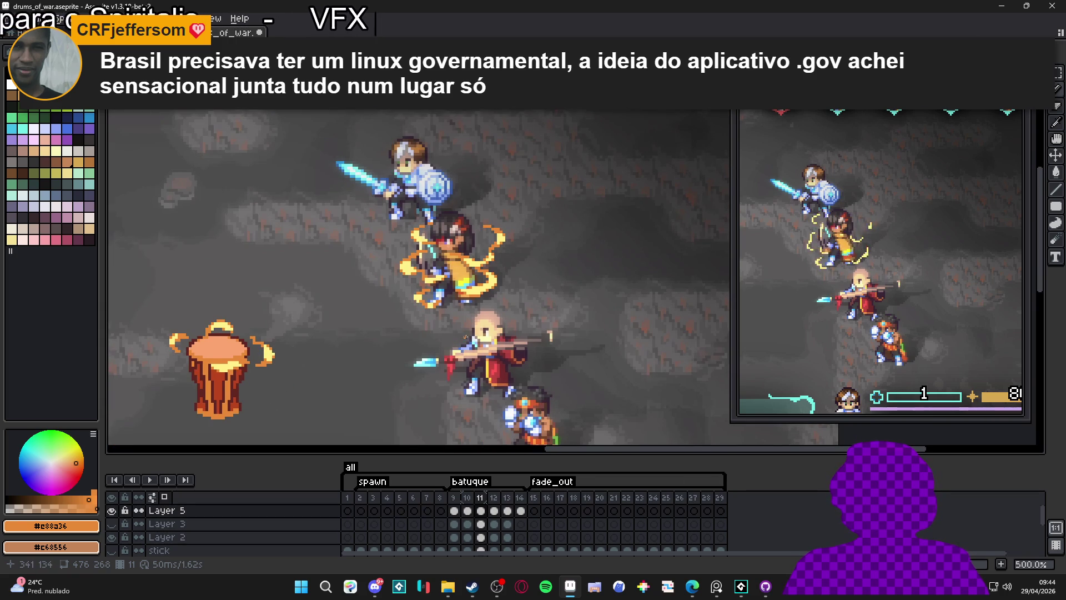
left_click_drag(466, 341, 445, 314)
key("Left")
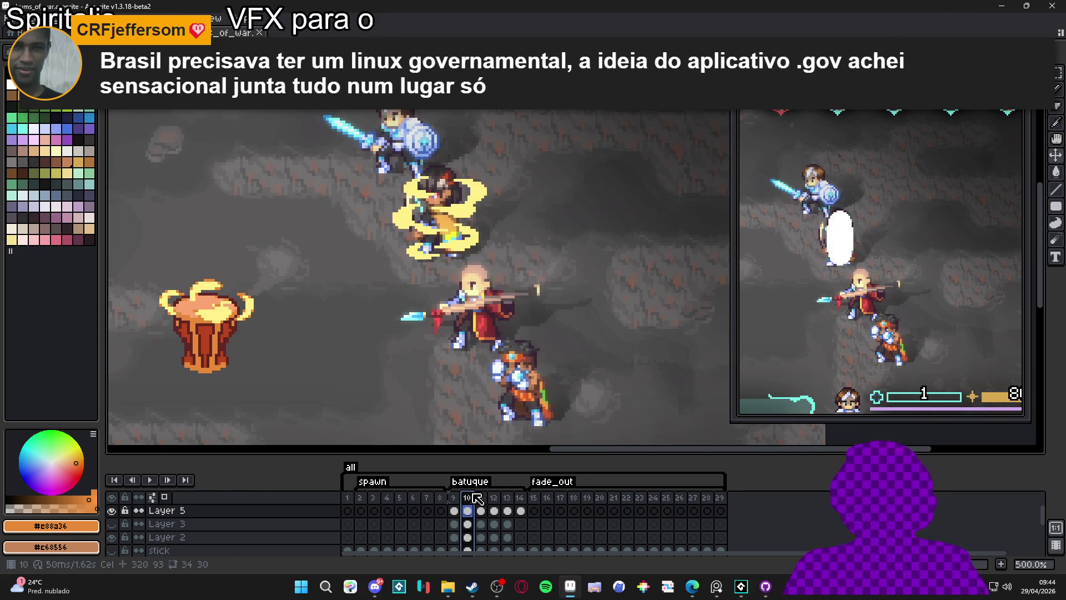
- Move to frame 12 and start orange shading on the upper-left of the ring
left_click(486, 499)
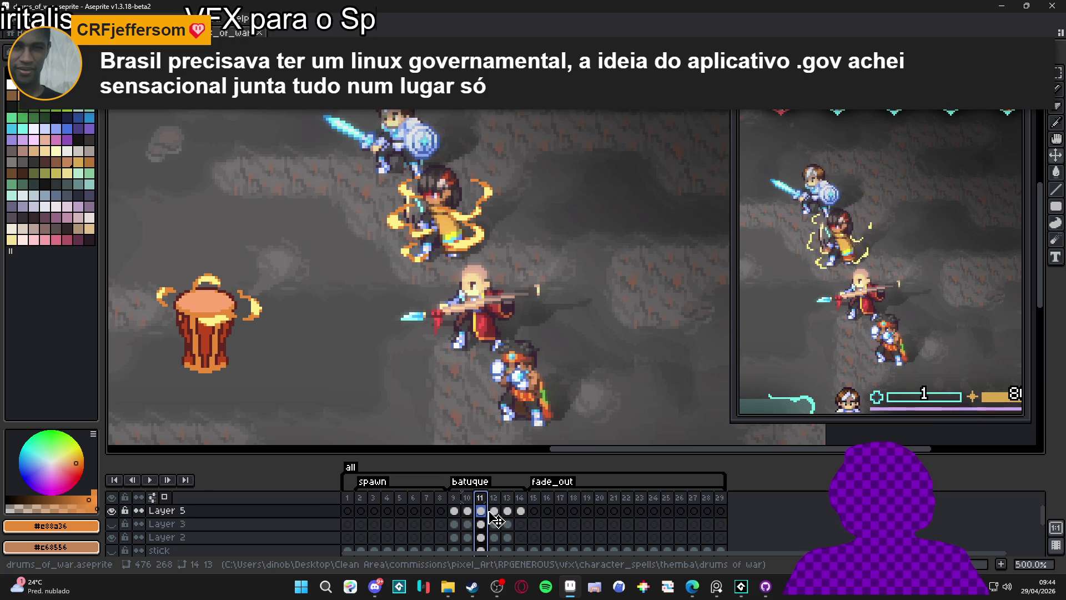
left_click(494, 511)
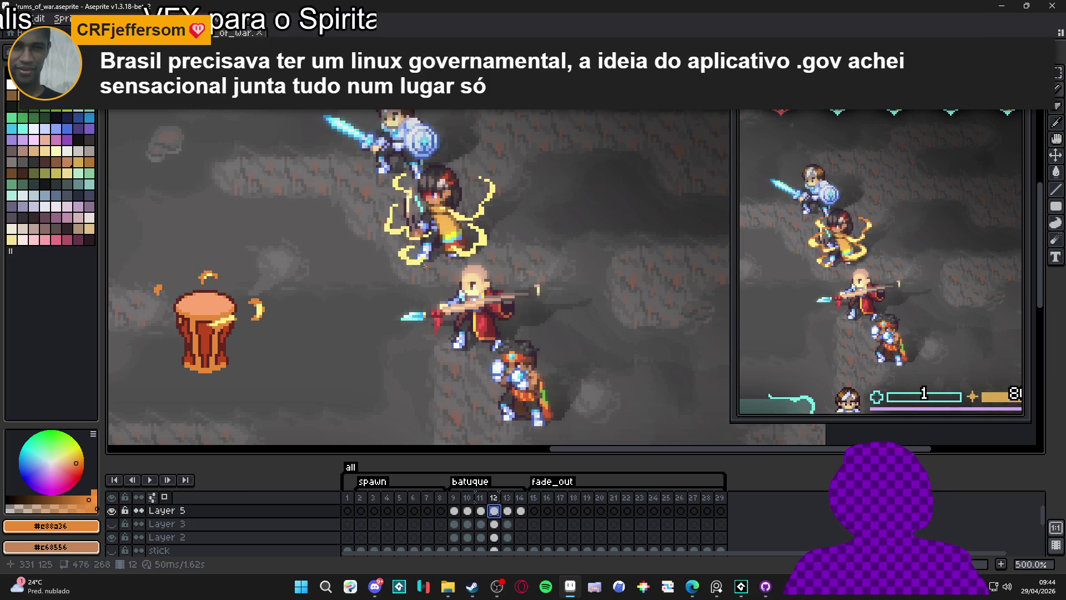
scroll(405, 227, "up", 5)
mouse_move(405, 227)
left_mouse_down()
mouse_move(340, 230)
mouse_move(356, 201)
left_mouse_up()
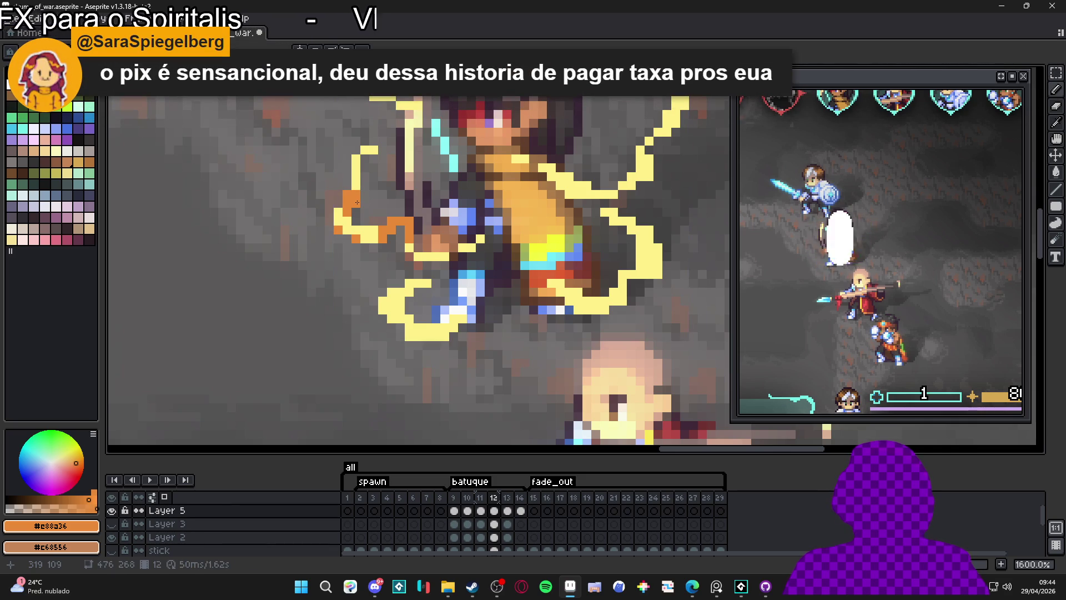
scroll(357, 197, "down", 1)
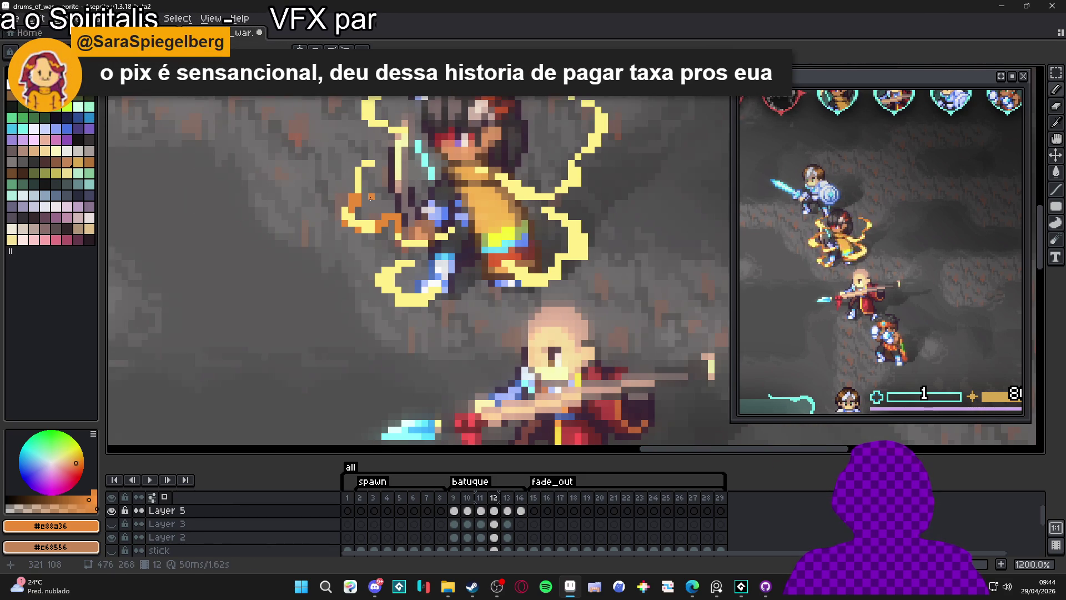
scroll(362, 186, "up", 1)
- Repaint the left and lower-left tendrils' outline edges orange
mouse_move(354, 167)
left_mouse_down()
mouse_move(356, 185)
mouse_move(377, 155)
left_mouse_up()
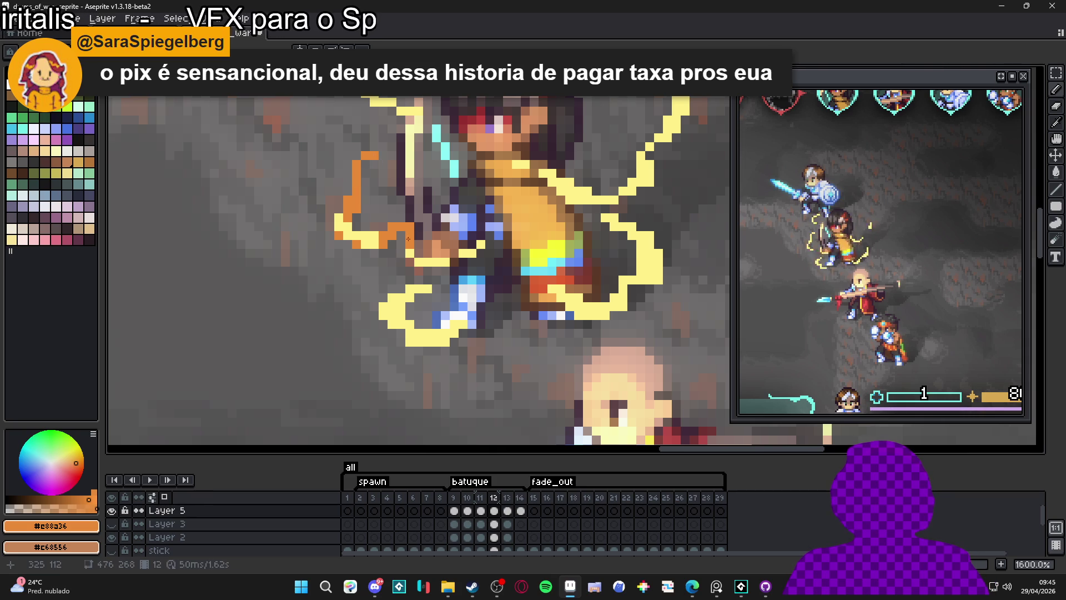
left_click_drag(419, 262, 477, 244)
left_click_drag(432, 288, 391, 297)
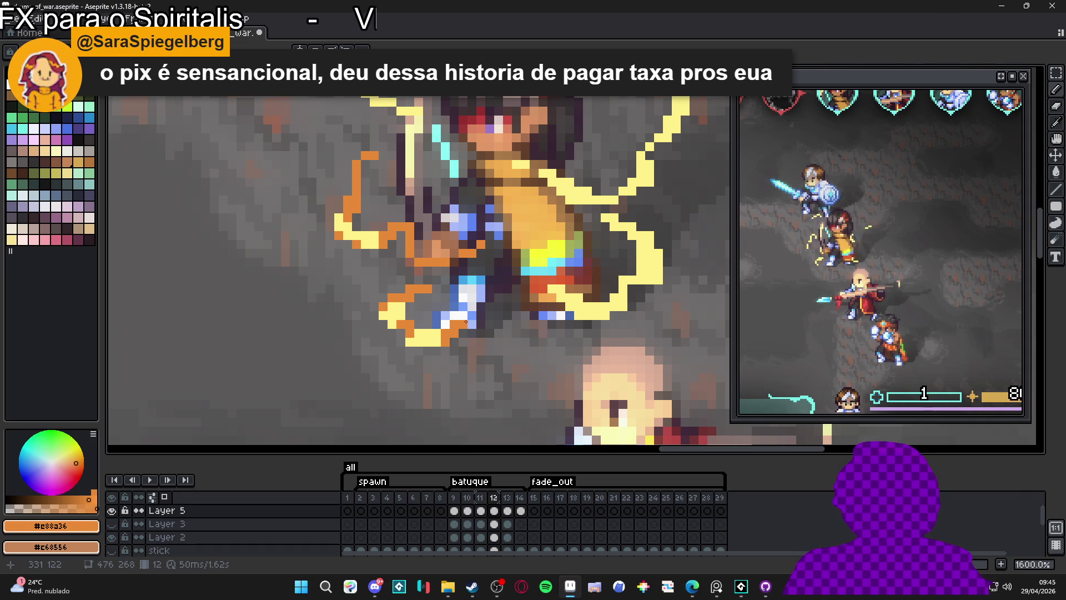
scroll(478, 330, "right", 2)
scroll(478, 329, "up", 1)
- Recolour the lower-right and upper-right tendrils' edges orange
mouse_move(487, 323)
left_mouse_down()
mouse_move(502, 348)
mouse_move(590, 307)
mouse_move(582, 272)
mouse_move(550, 236)
mouse_move(581, 217)
mouse_move(598, 172)
left_mouse_up()
left_click_drag(597, 113, 576, 102)
left_click(488, 218)
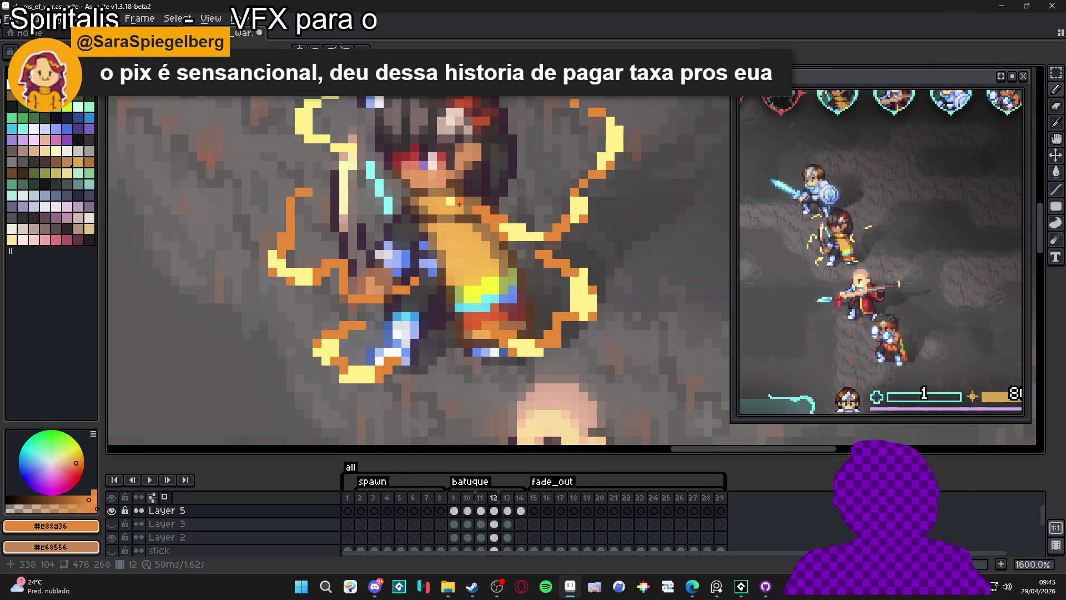
scroll(460, 205, "up", 2)
- Recolour the remaining yellow pixels along the tendril's top curve orange
mouse_move(368, 250)
left_mouse_down()
mouse_move(393, 265)
mouse_move(365, 250)
mouse_move(431, 264)
left_mouse_up()
left_click(398, 262)
left_click(378, 197)
left_click_drag(365, 197, 383, 187)
left_click(390, 183)
left_click(404, 183)
scroll(468, 279, "down", 5)
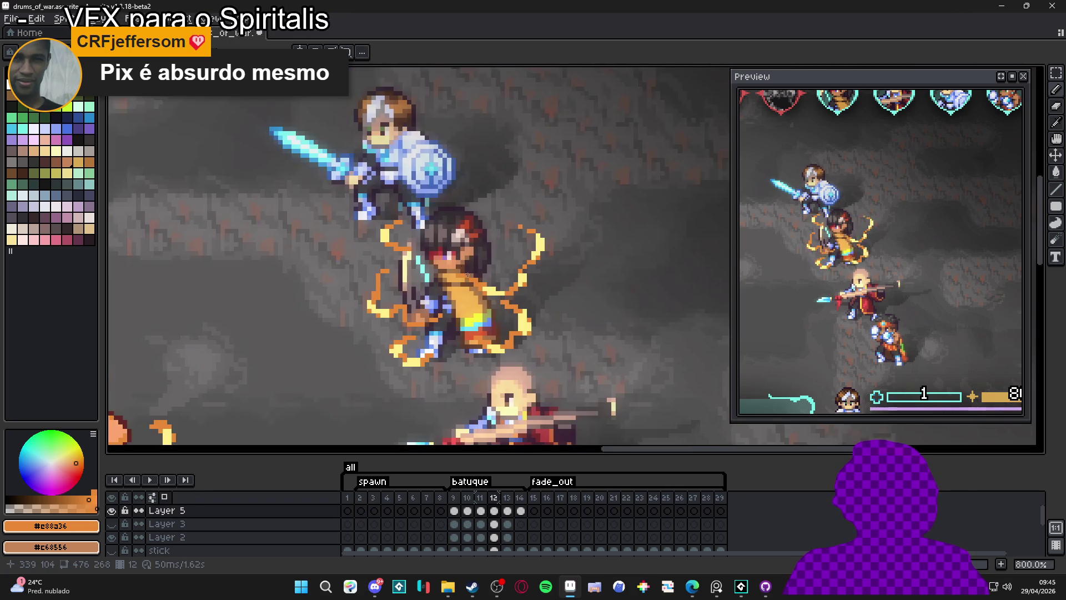
- On frame 13, recolour the ring's left outline and the outline near the feet orange
left_click(507, 510)
scroll(355, 275, "up", 5)
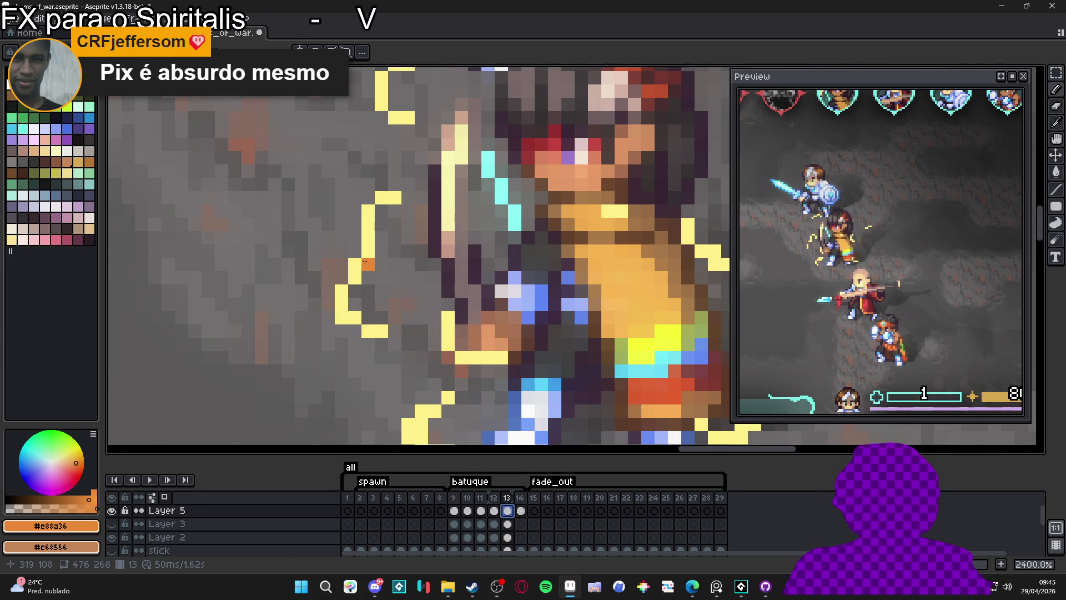
mouse_move(371, 259)
left_mouse_down()
mouse_move(342, 308)
mouse_move(382, 331)
left_mouse_up()
left_click(388, 196)
mouse_move(448, 317)
left_mouse_down()
mouse_move(474, 358)
mouse_move(502, 358)
left_mouse_up()
scroll(420, 255, "down", 5)
mouse_move(421, 255)
left_mouse_down()
mouse_move(413, 264)
mouse_move(449, 291)
mouse_move(419, 225)
mouse_move(438, 216)
left_mouse_up()
scroll(464, 300, "down", 3)
scroll(519, 277, "up", 5)
left_click_drag(561, 270, 559, 288)
left_click(576, 260)
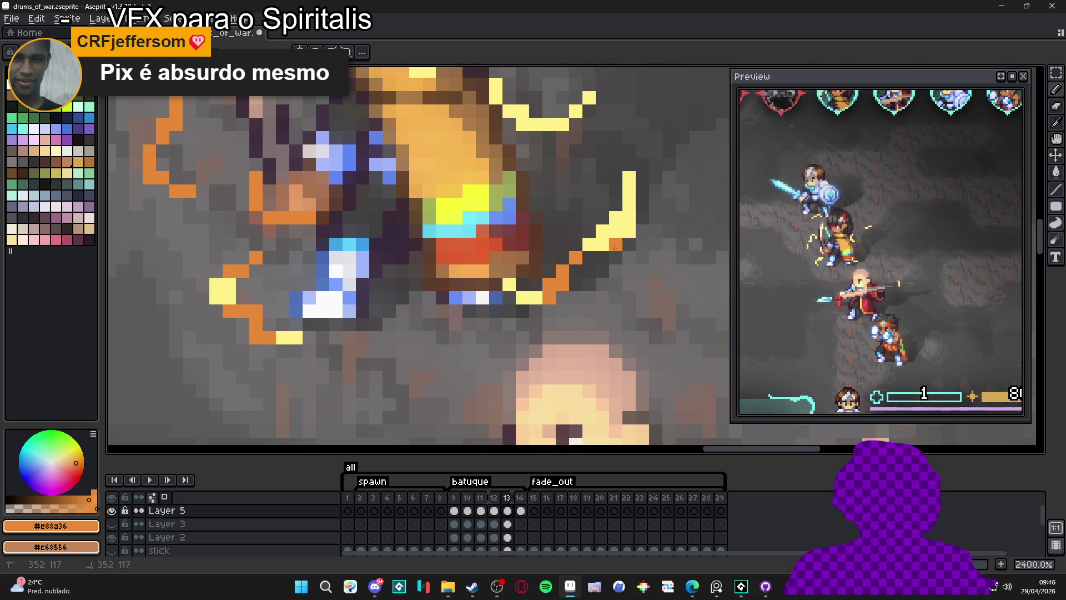
mouse_move(626, 215)
left_mouse_down()
mouse_move(628, 183)
mouse_move(627, 216)
left_mouse_up()
- Carry the orange edge leftward along the outline, up the yellow column and over the right arc
scroll(594, 222, "up", 3)
left_click(568, 229)
left_click(579, 214)
left_click(551, 240)
left_click(539, 240)
left_click(511, 227)
left_click(504, 231)
left_click(484, 213)
left_click(484, 200)
scroll(500, 222, "up", 3)
left_click(609, 196)
left_click(621, 195)
left_click(621, 182)
- Recolour the C-shaped outline's left column and top-right pixels orange
scroll(339, 194, "up", 3)
scroll(339, 194, "left", 4)
left_click(327, 228)
left_click(314, 240)
left_click(313, 253)
left_click(353, 214)
left_click(367, 214)
left_click(310, 262)
scroll(379, 284, "down", 4)
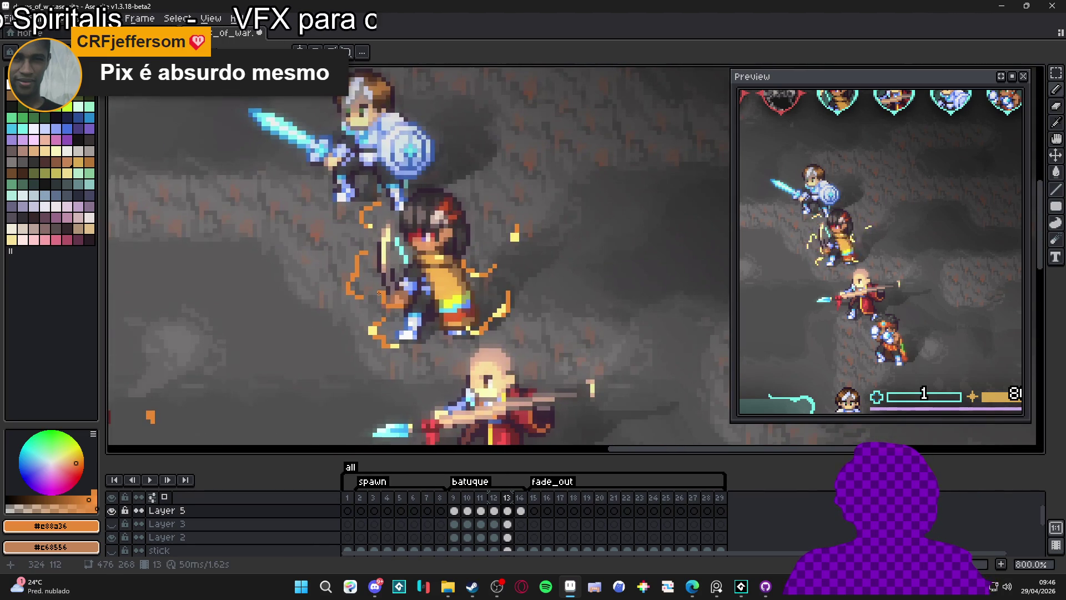
left_click(520, 510)
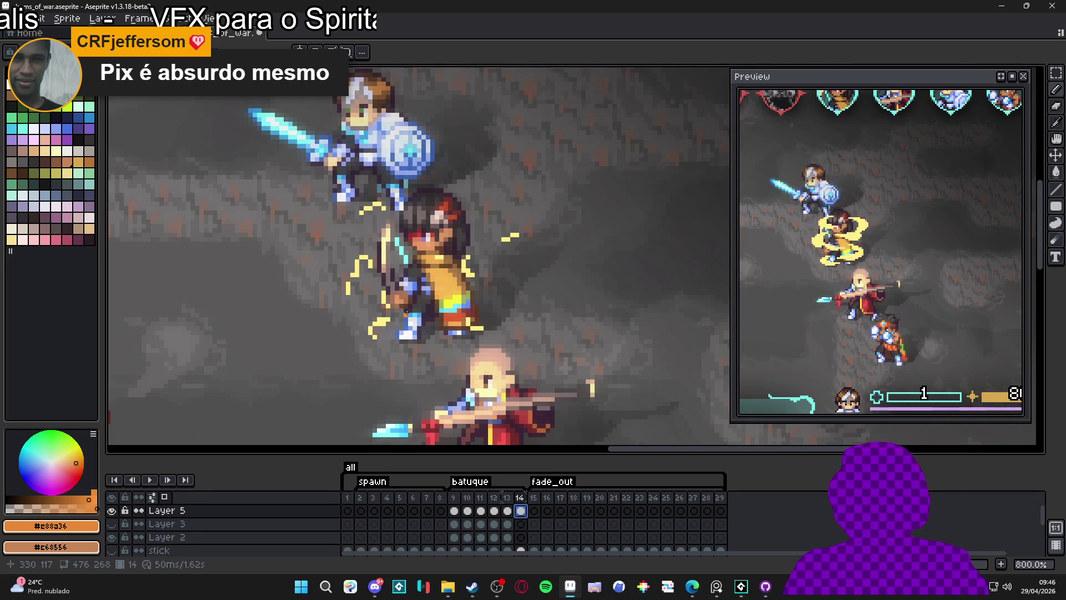
- With the Pencil, recolour frame 14's left, right and upper-left outline and spark pixels orange
scroll(398, 303, "up", 3)
key("b")
mouse_move(322, 217)
left_mouse_down()
mouse_move(305, 283)
mouse_move(349, 227)
left_mouse_up()
left_click(367, 290)
mouse_move(368, 291)
left_mouse_down()
mouse_move(375, 300)
mouse_move(348, 361)
mouse_move(356, 370)
left_mouse_up()
left_click_drag(536, 219, 549, 245)
left_click_drag(614, 173, 625, 173)
left_click(634, 165)
left_click(541, 210)
scroll(345, 240, "up", 2)
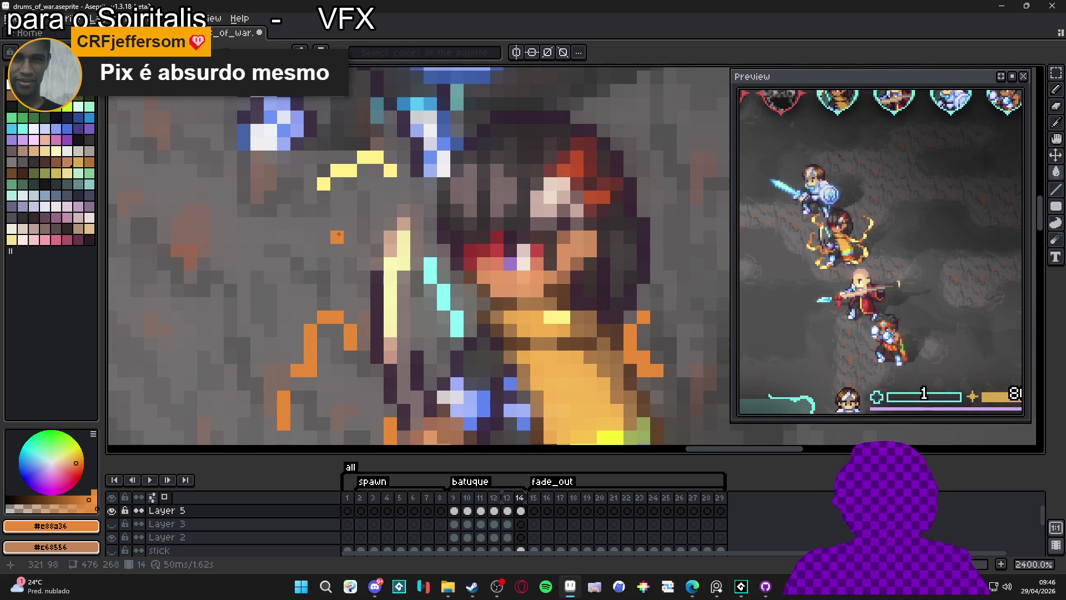
mouse_move(323, 184)
left_mouse_down()
mouse_move(364, 157)
mouse_move(402, 180)
left_mouse_up()
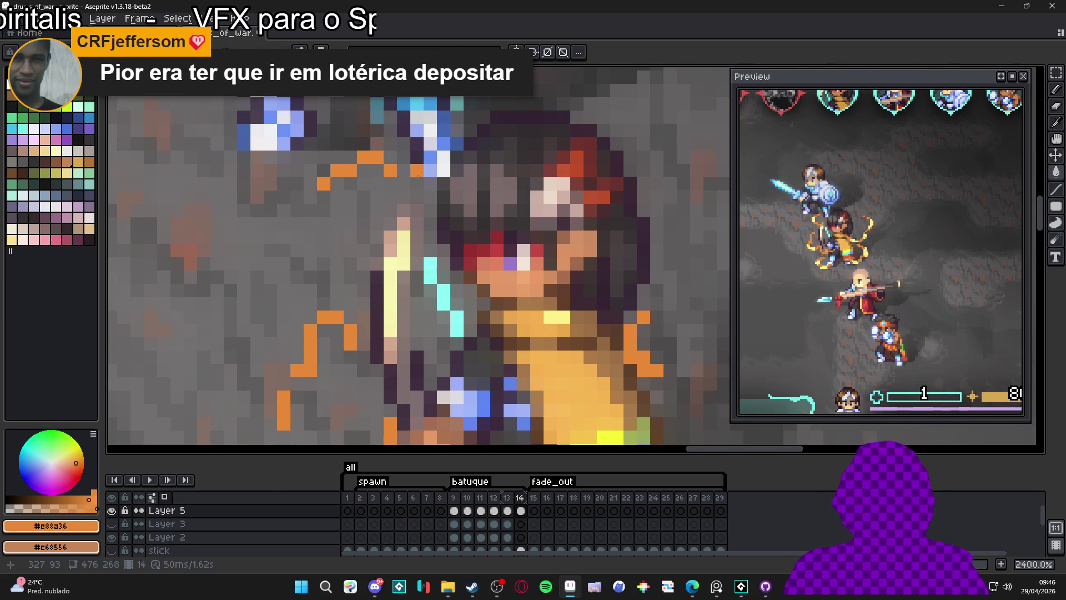
scroll(448, 226, "down", 3)
- Save drums_of_war.aseprite with Ctrl+S
key("ctrl+s")
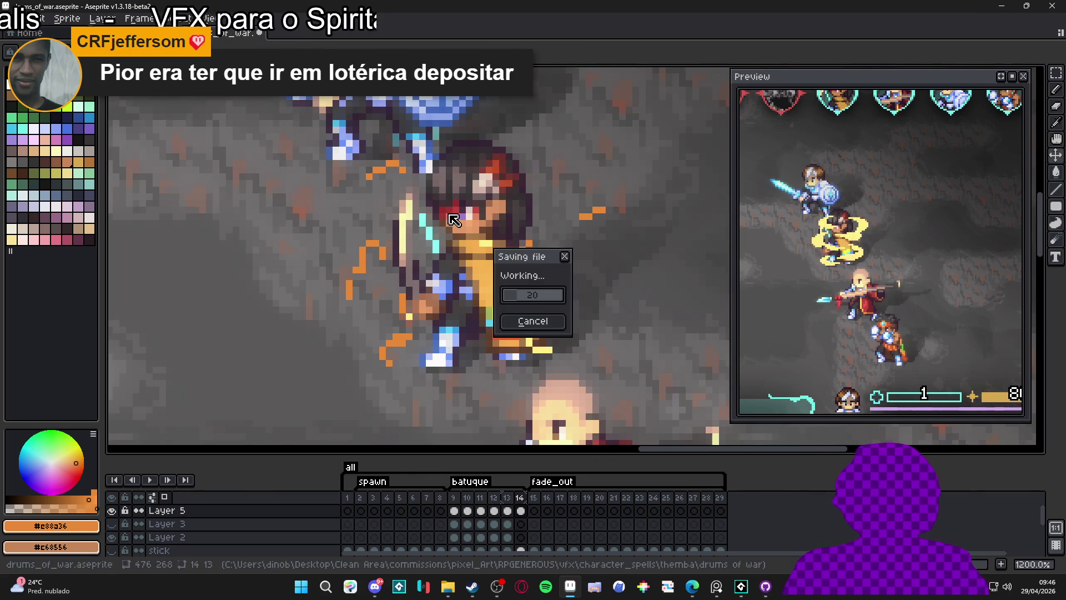
scroll(483, 244, "up", 1)
scroll(483, 245, "down", 2)
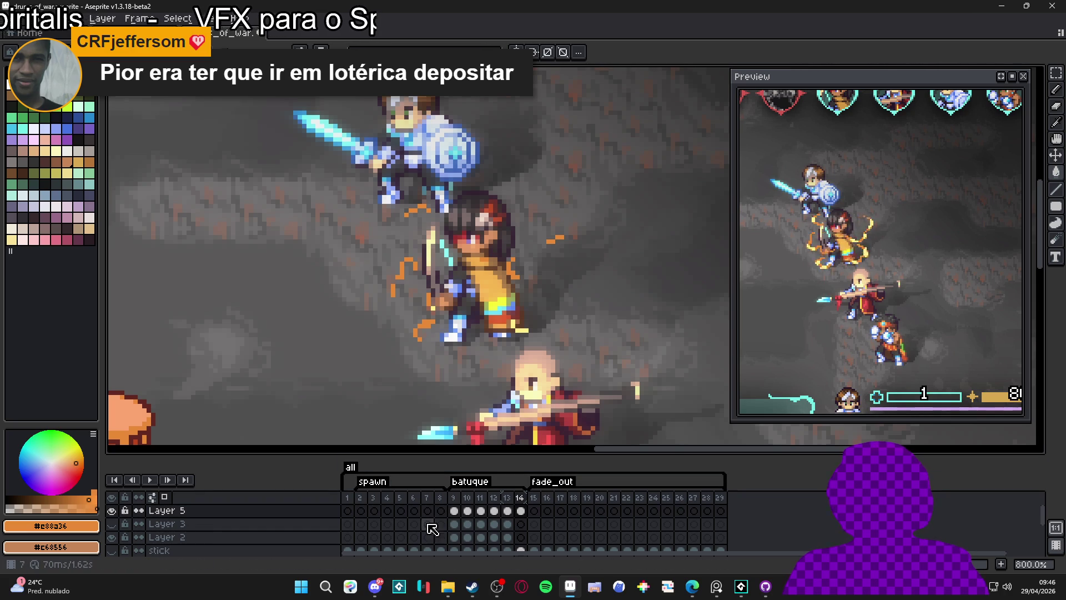
- Check the effect on frames 9 and 14, zoom out, and save the sprite
left_click(454, 510)
left_click(520, 510)
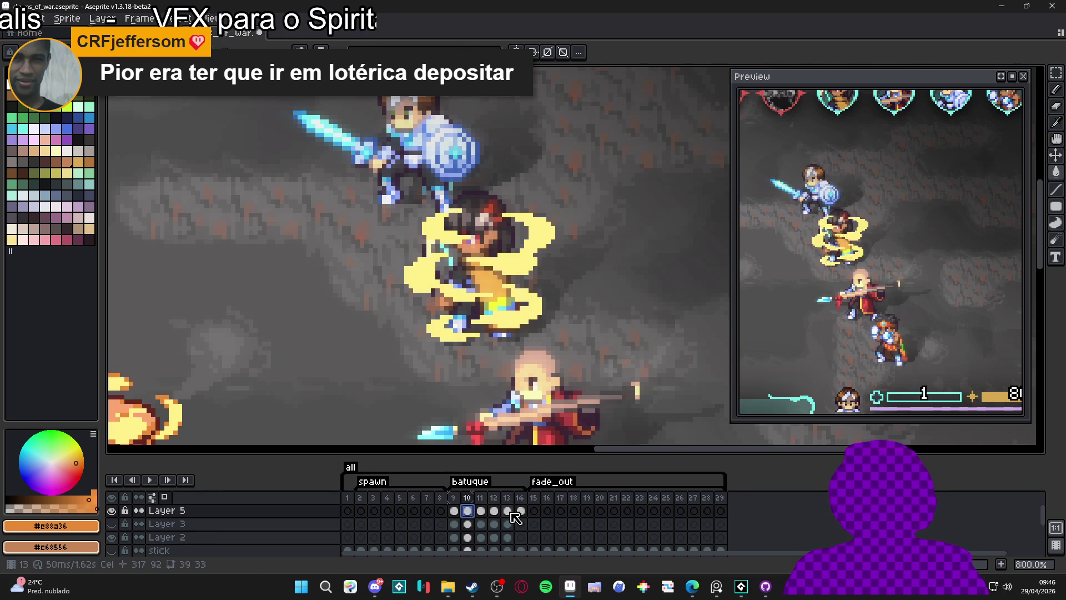
key("minus")
key("minus")
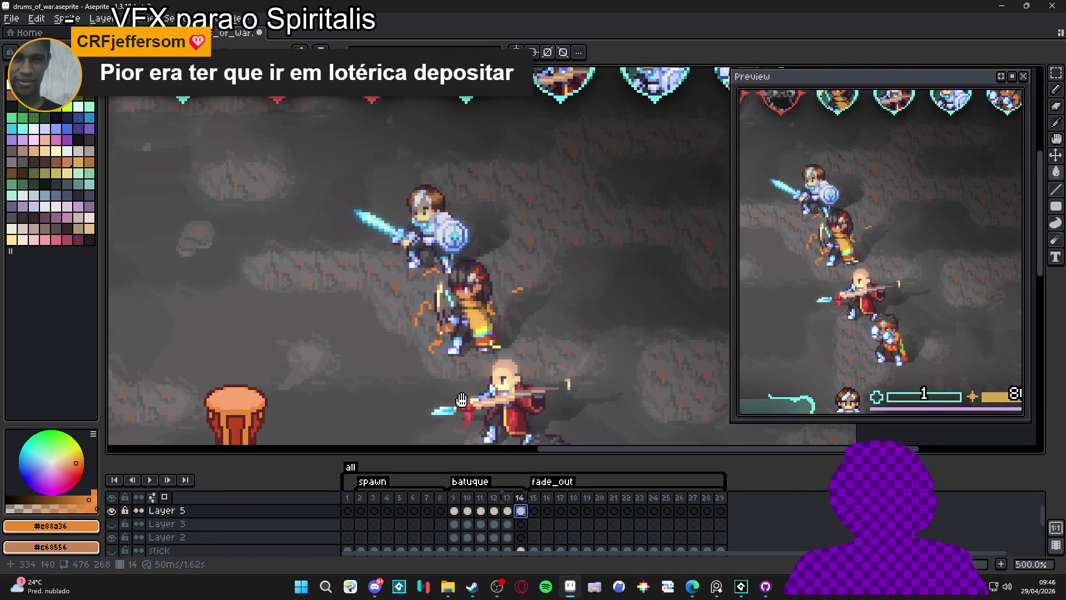
scroll(422, 258, "down", 3)
key("ctrl+s")
- Hide Layer 2, the drum layer and Layer 1 so only the ring shows
left_click(112, 537)
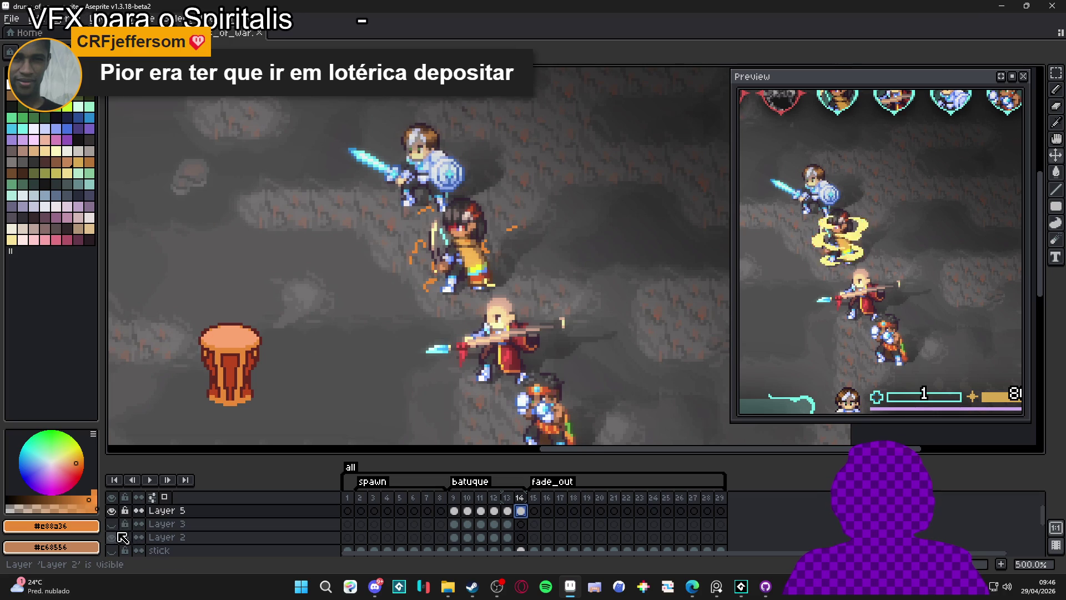
scroll(117, 539, "down", 2)
left_click(116, 538)
scroll(118, 539, "down", 2)
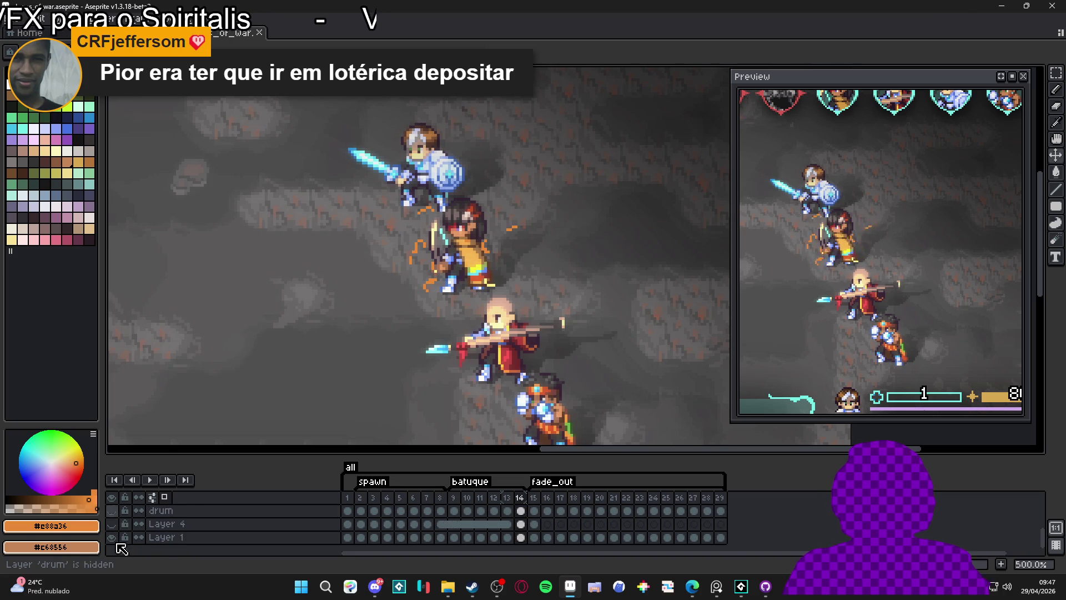
left_click(116, 537)
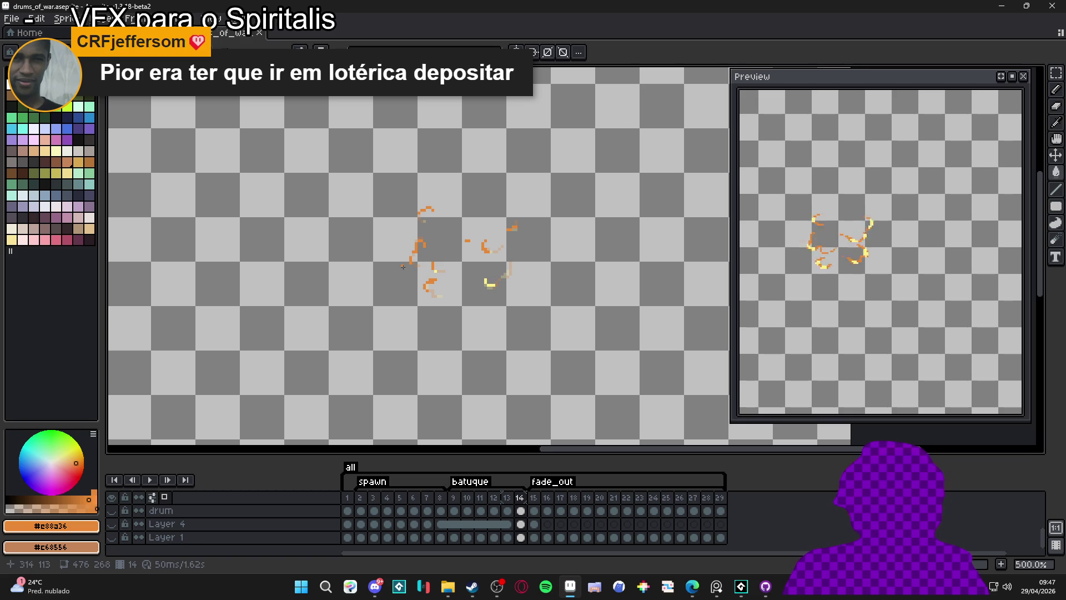
- From frame 1, trim the sprite to the effect's bounds
left_click(347, 497)
left_click_drag(416, 304, 413, 309)
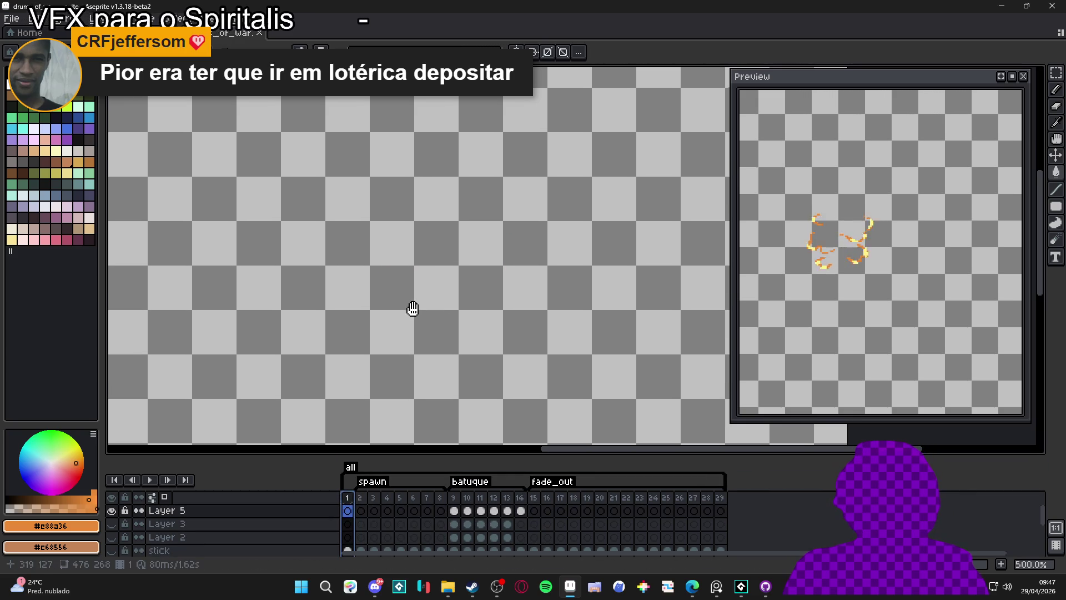
right_click(131, 139)
left_click(131, 137)
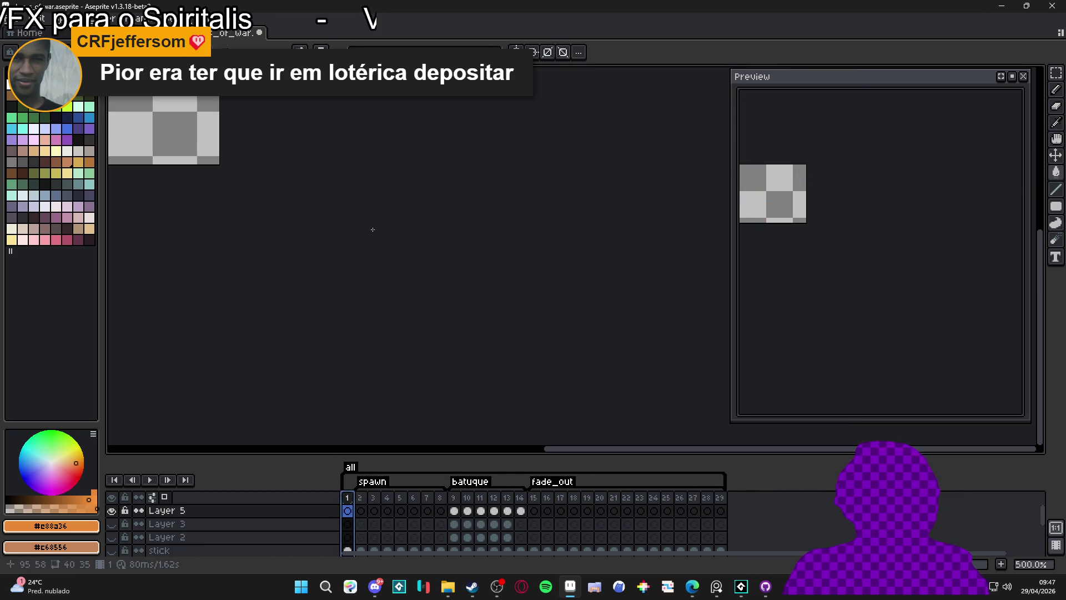
- Start a Save As and set the file type to gif
left_click(9, 19)
left_click(54, 88)
left_click(133, 506)
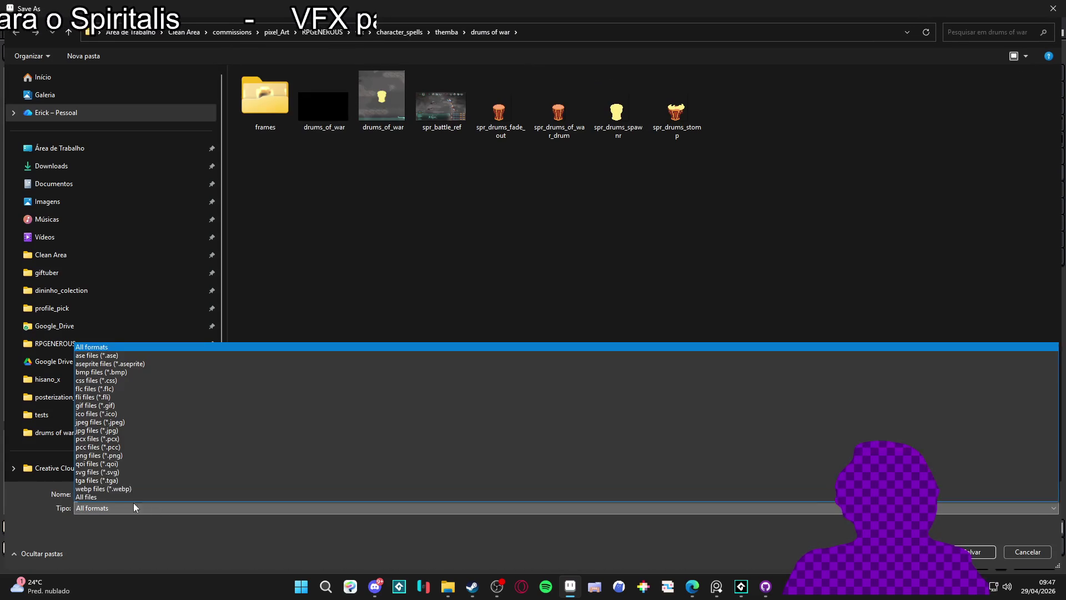
left_click(103, 455)
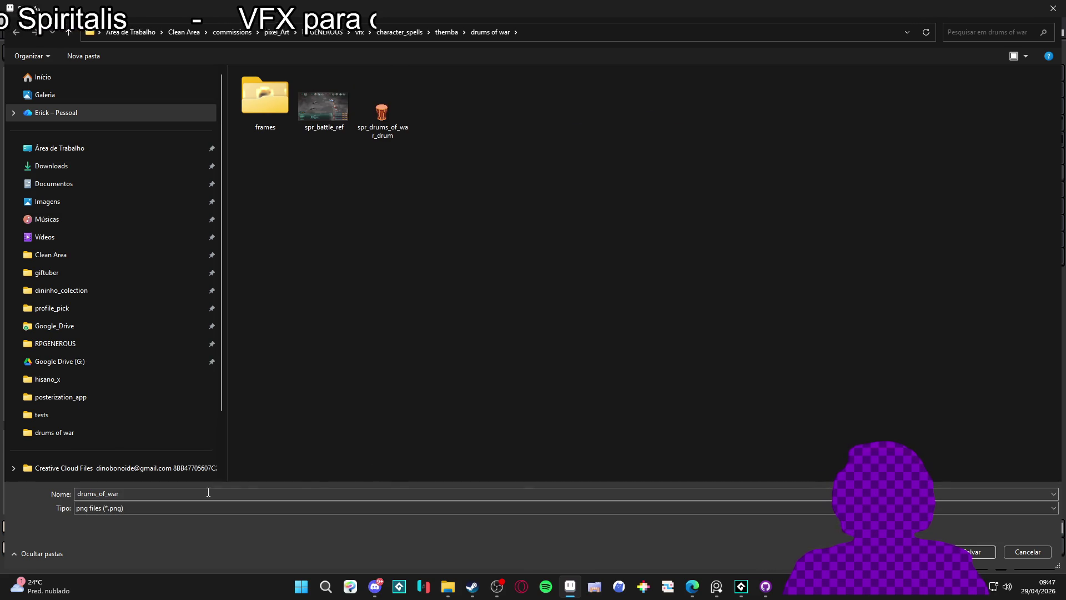
left_click(168, 509)
left_click(87, 409)
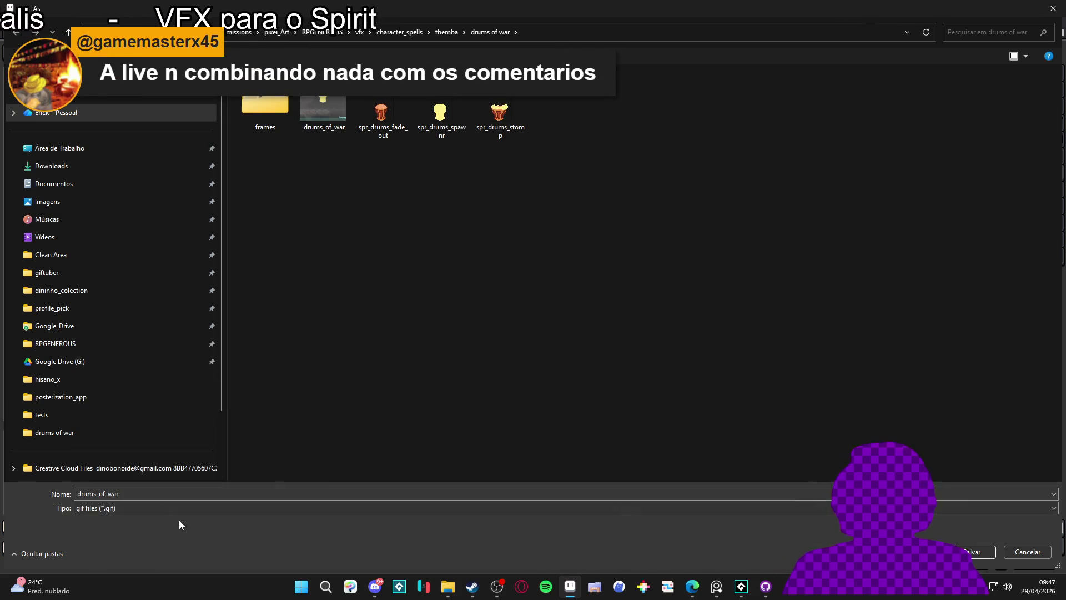
- Name the file spr_drums_effect_apply and save the GIF
left_click(382, 117)
left_click(136, 494)
left_click_drag(136, 494, 127, 494)
double_click(131, 494)
left_click(116, 494)
left_click_drag(111, 494, 169, 489)
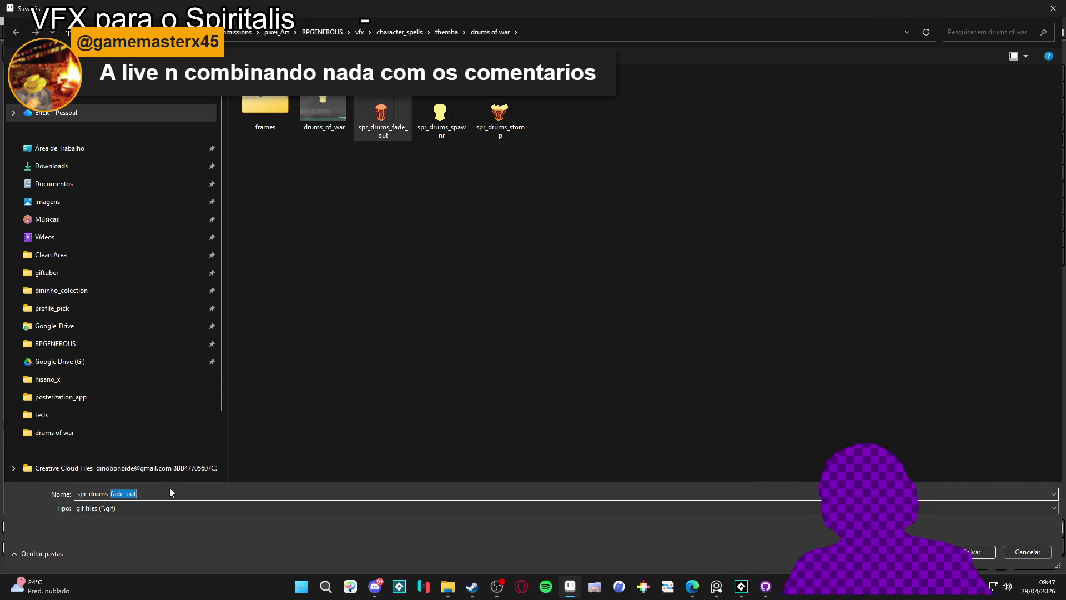
type("effec")
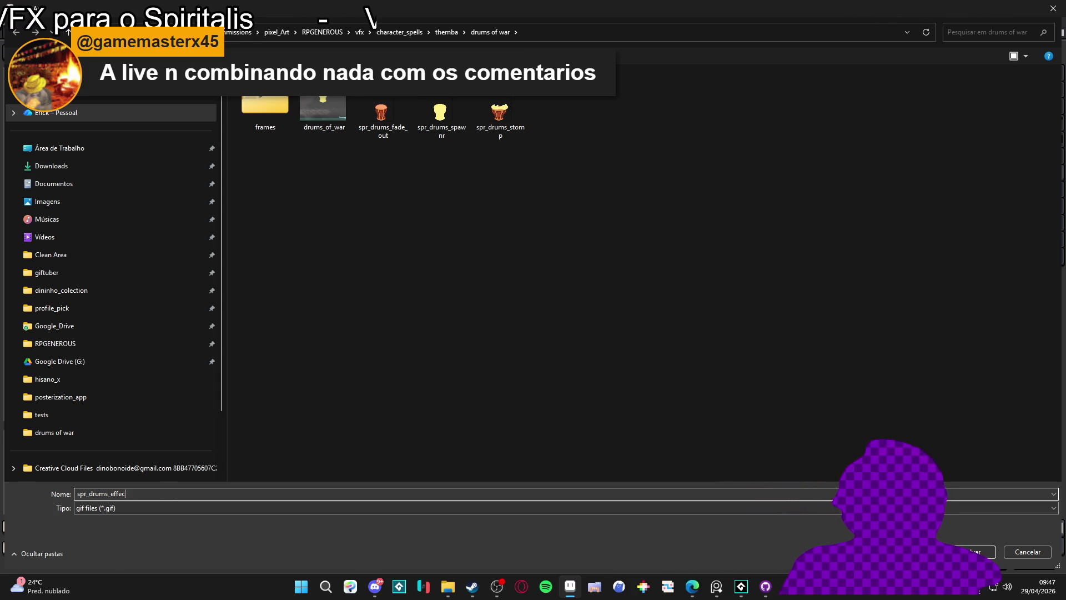
type("t_aplp")
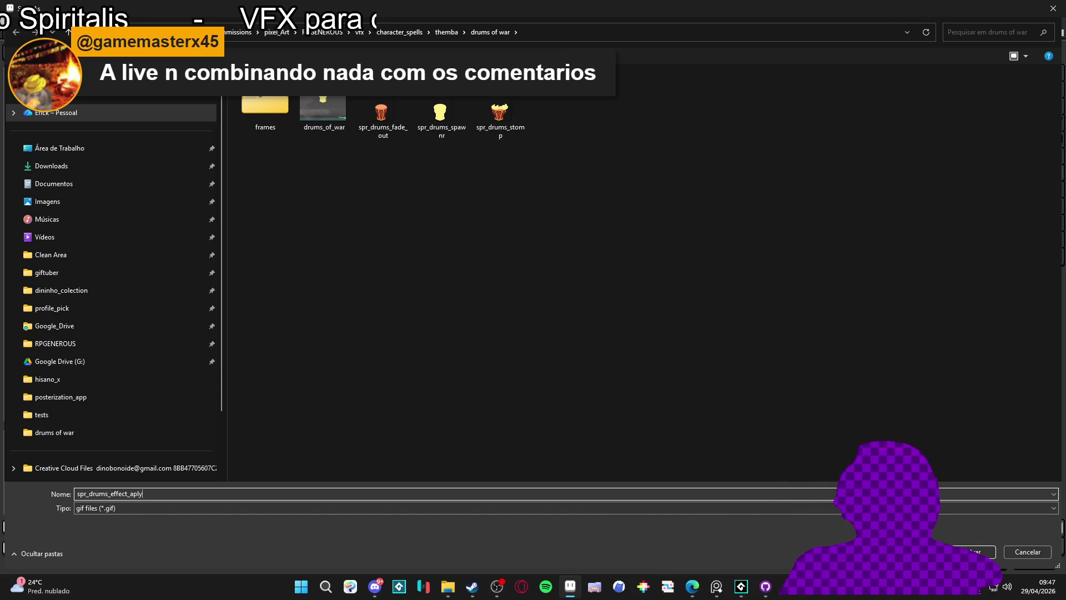
key("BackSpace")
type("p")
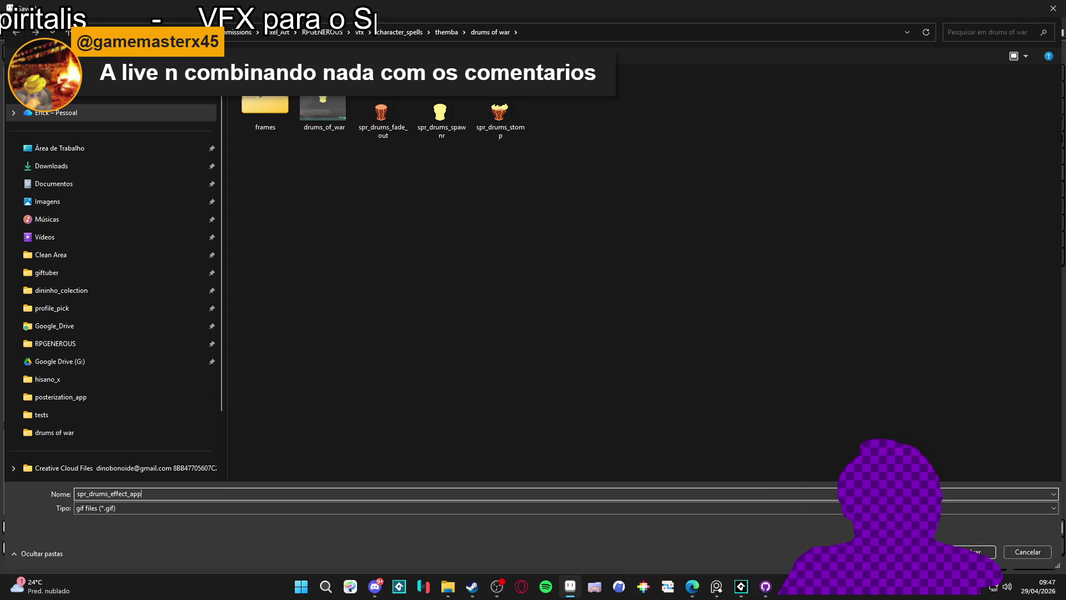
key("Return")
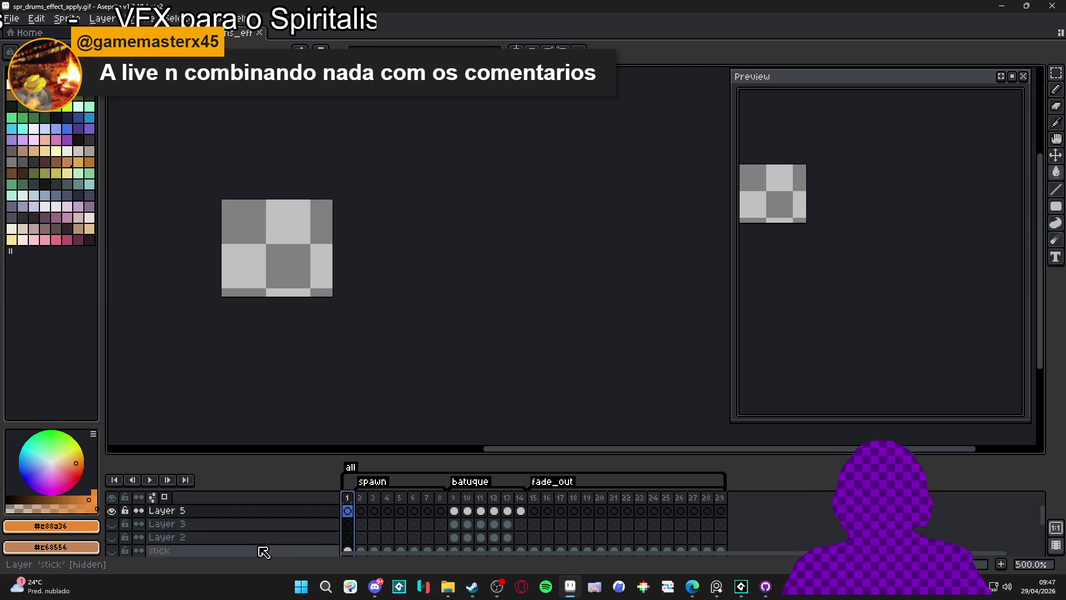
- Close the spr_drums_effect_apply document in Aseprite and bring GameMaker forward from the taskbar
left_click(454, 497)
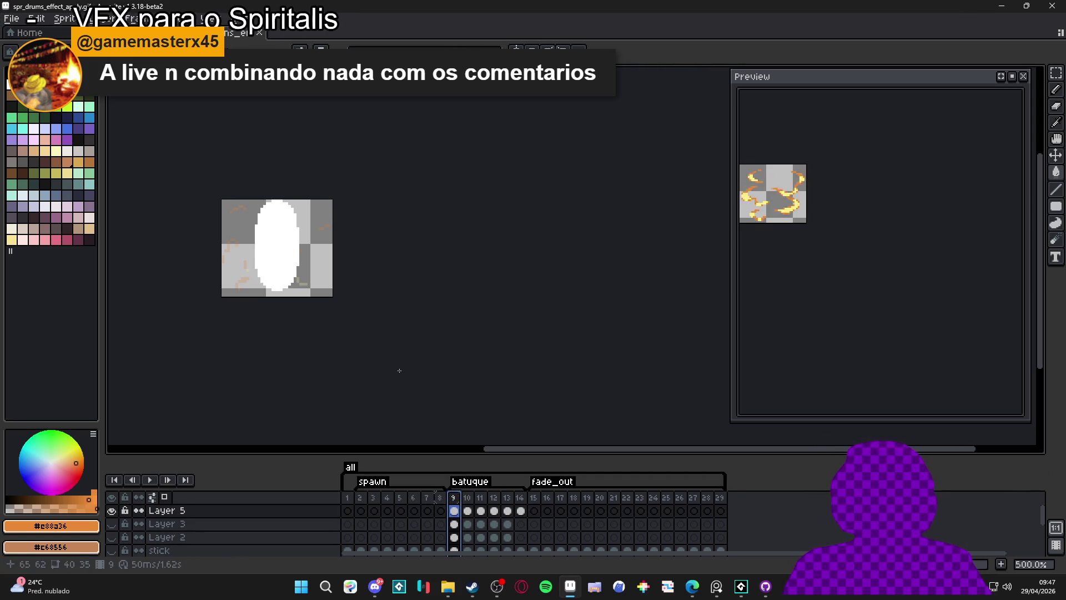
left_click(261, 34)
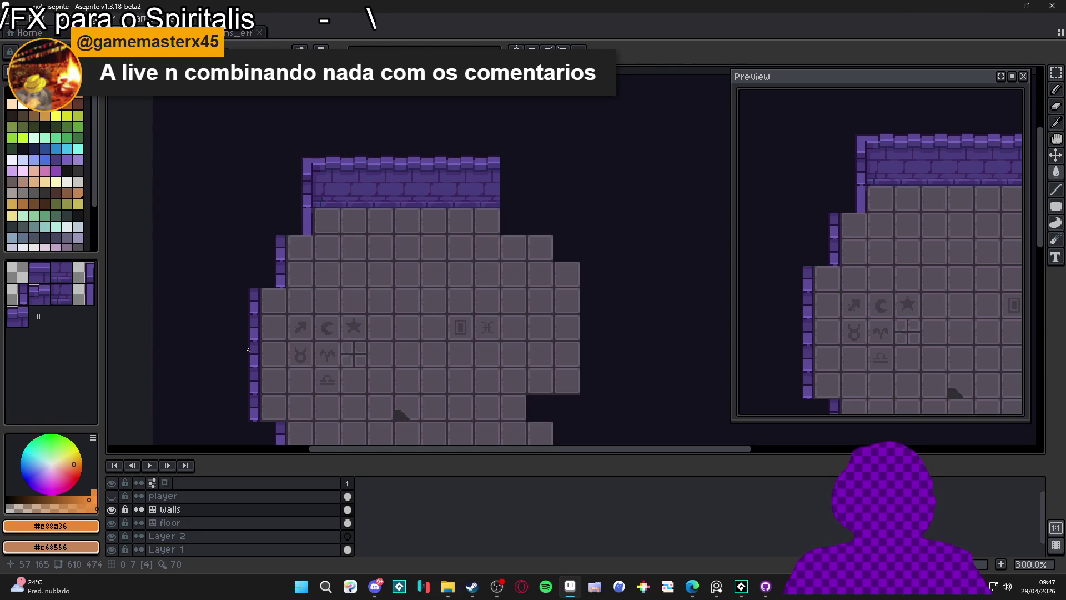
key("alt+Tab")
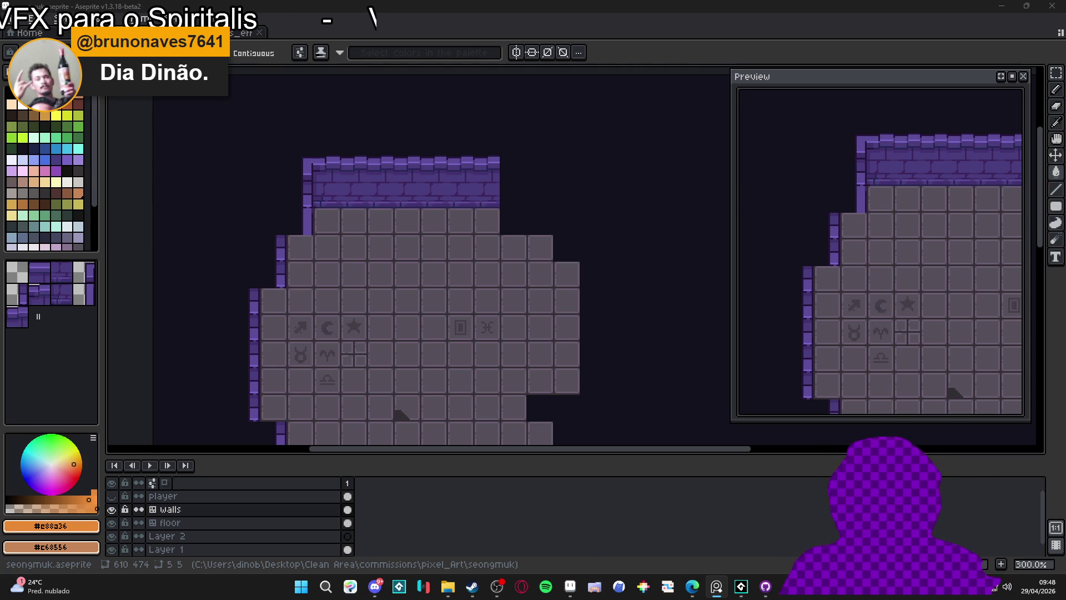
left_click(743, 589)
left_click(743, 590)
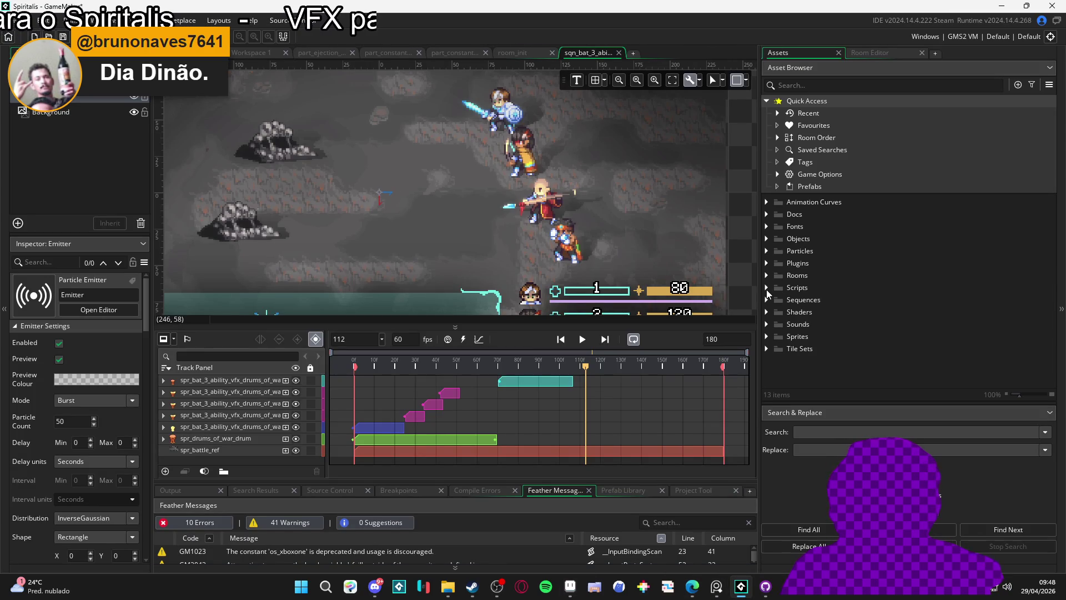
- In the Asset Browser, expand Sprites > Battle > Party > Abilities
left_click(766, 337)
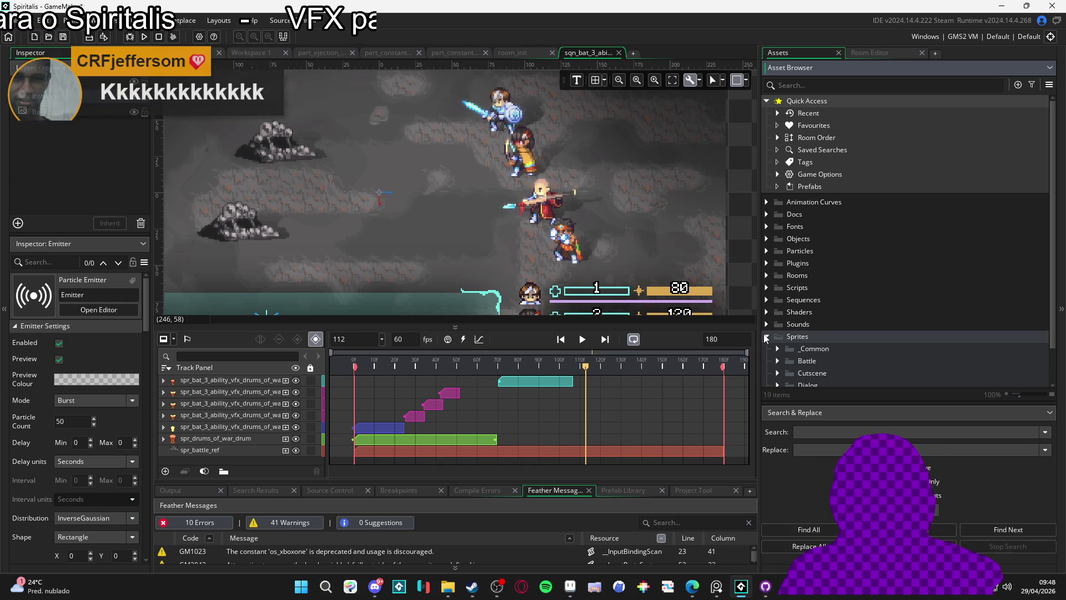
scroll(863, 306, "down", 3)
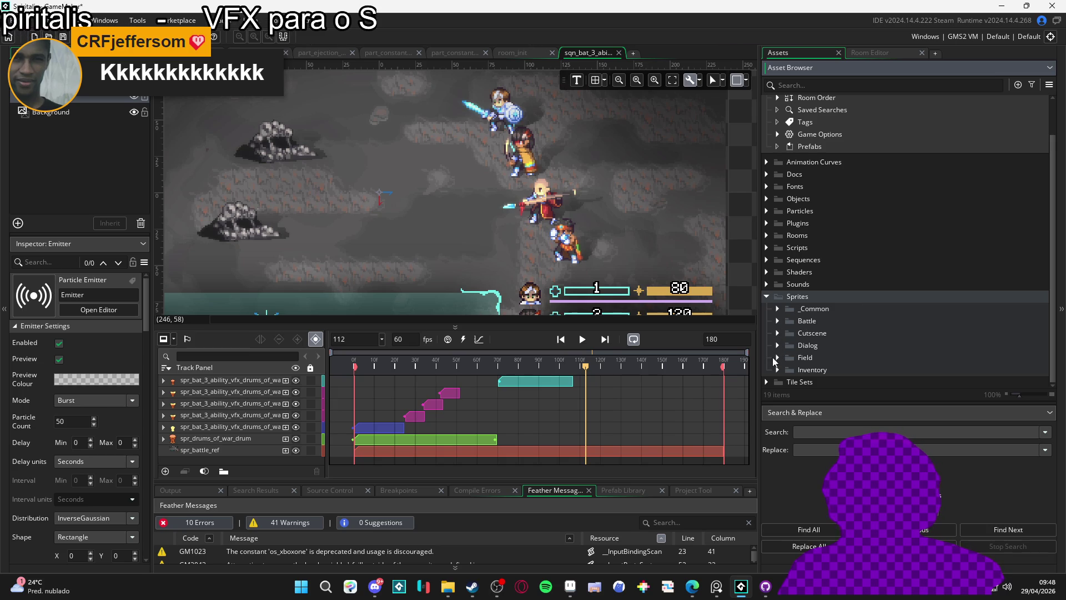
left_click(778, 320)
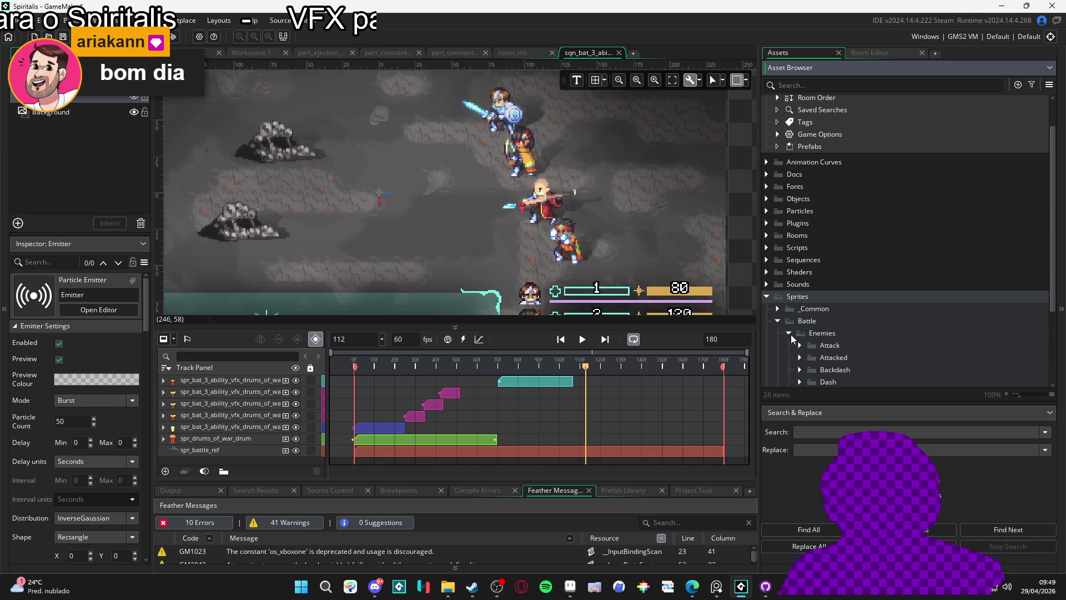
left_click(788, 344)
scroll(799, 322, "down", 2)
left_click(799, 288)
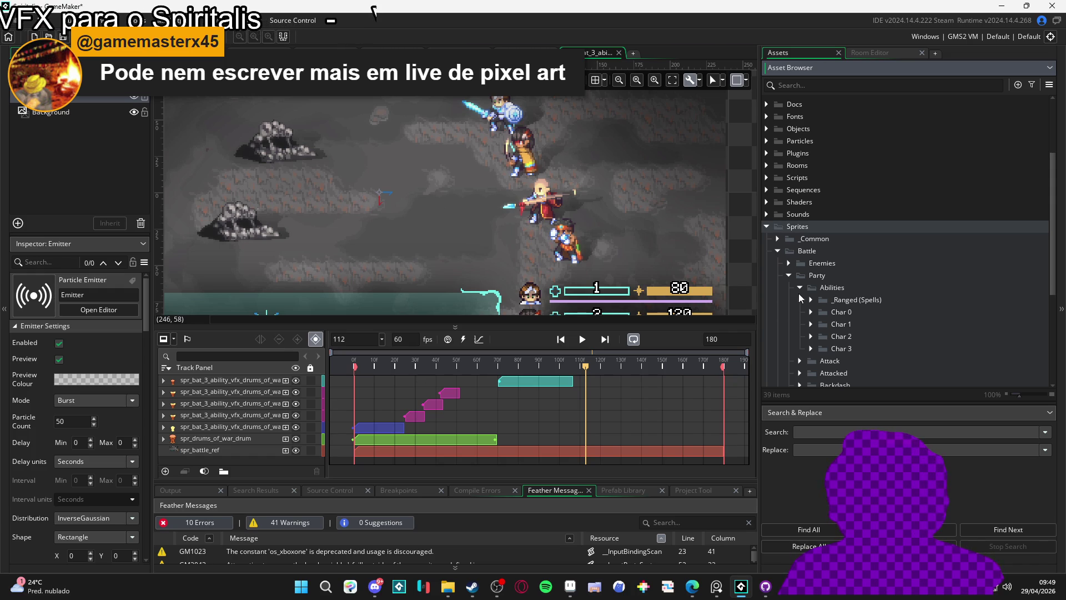
- Expand Char 3 > Tier 0 > Drums of War and open that folder in File Explorer
left_click(809, 348)
scroll(825, 342, "down", 2)
left_click(822, 316)
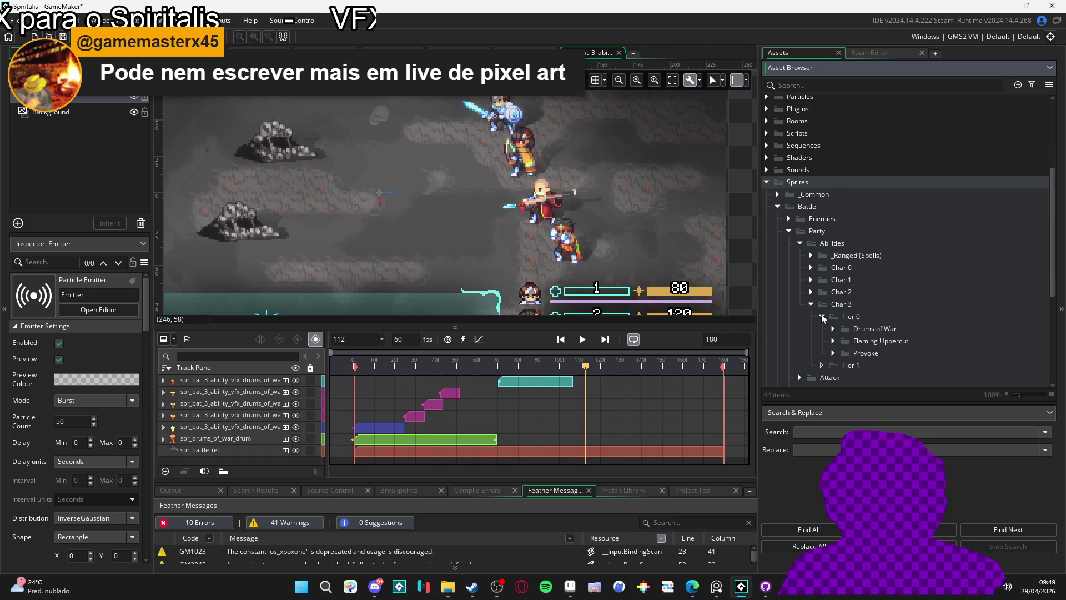
left_click(833, 329)
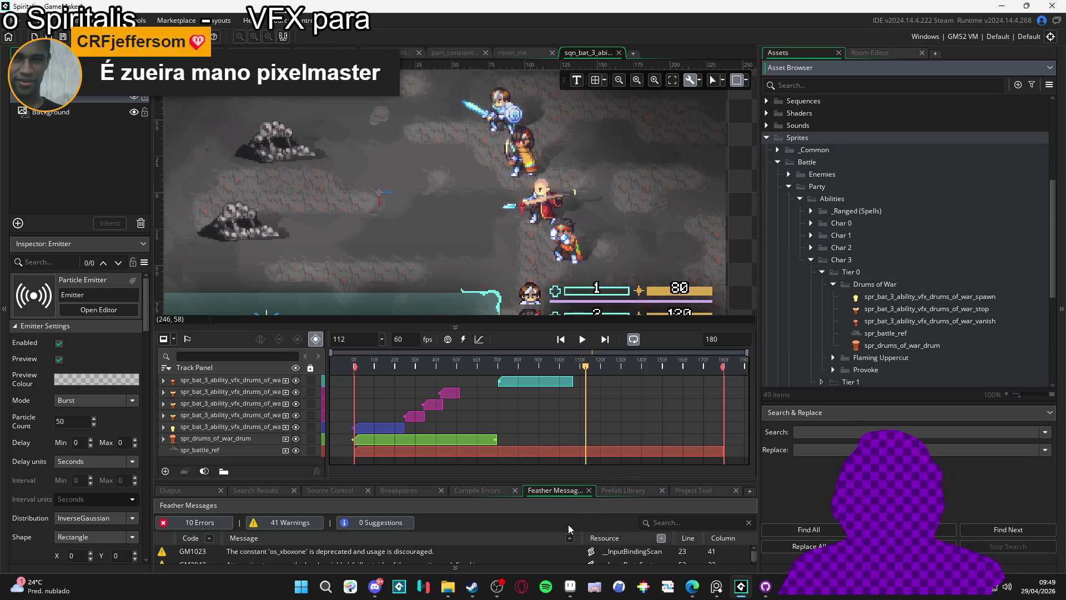
left_click(447, 586)
double_click(677, 4)
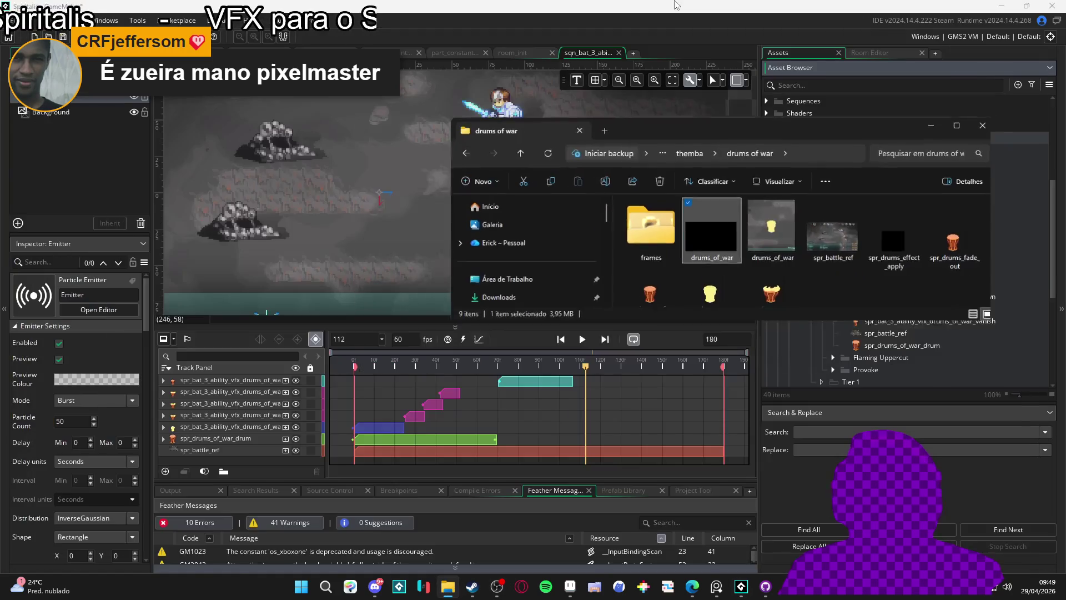
- Drag spr_drums_effect_apply from Explorer onto GameMaker's Drums of War folder, then minimize Explorer
mouse_move(721, 125)
left_mouse_down()
mouse_move(466, 89)
mouse_move(432, 72)
left_mouse_up()
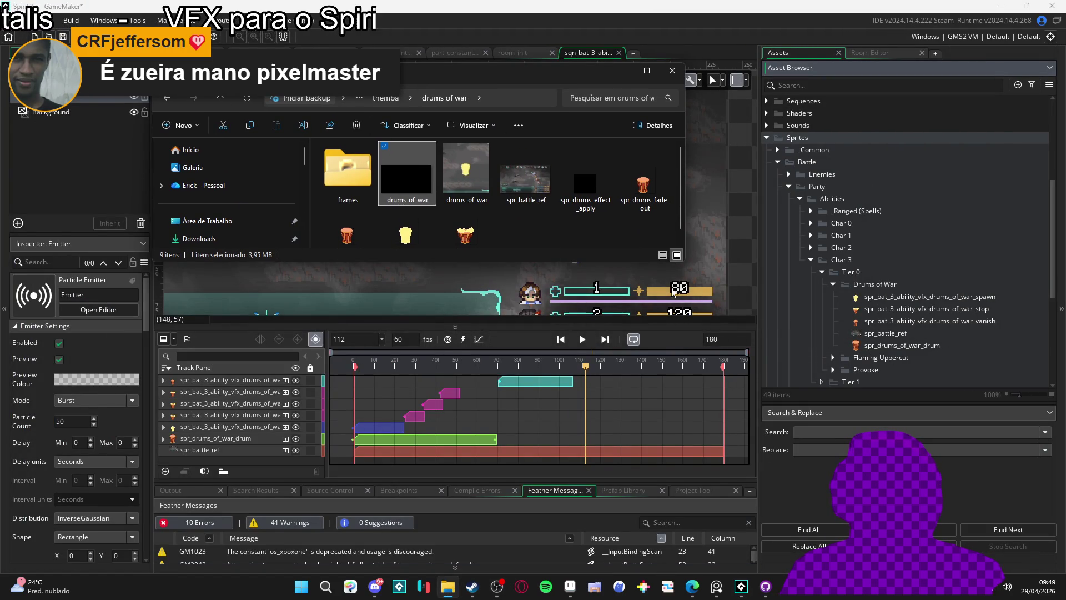
left_click_drag(684, 261, 648, 402)
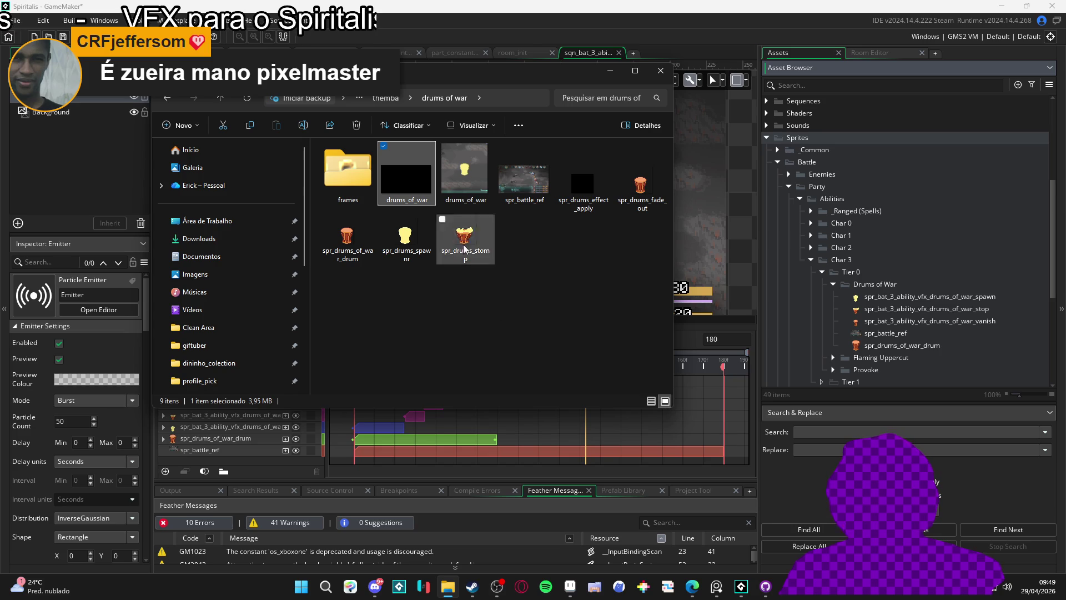
left_click(573, 179)
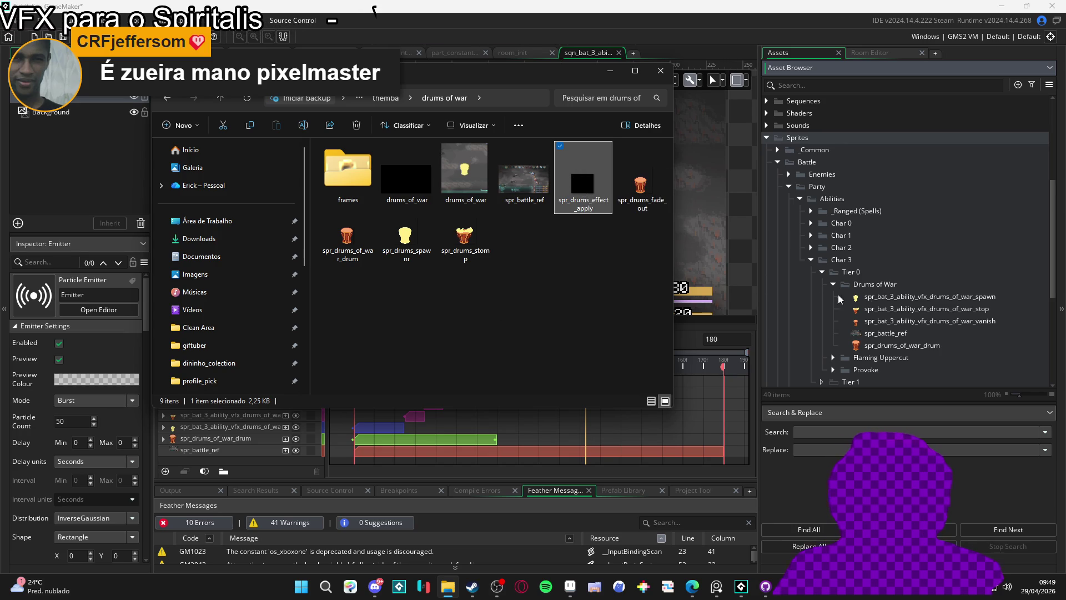
left_click_drag(875, 288, 876, 288)
left_click(617, 69)
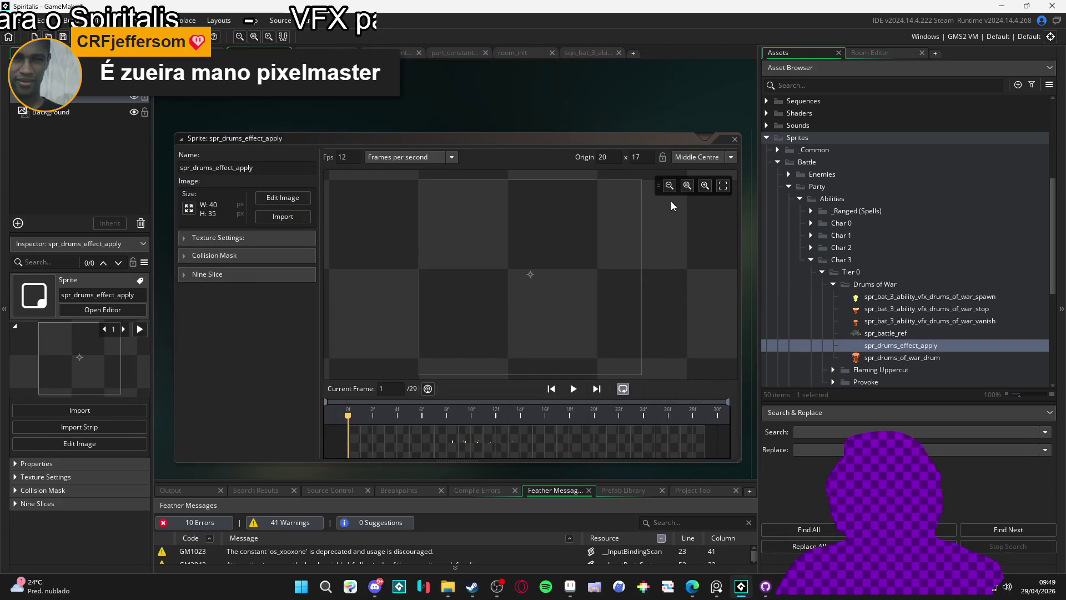
- Preview the animation, then delete the empty leading frames 0–7
left_click(574, 389)
left_click(575, 391)
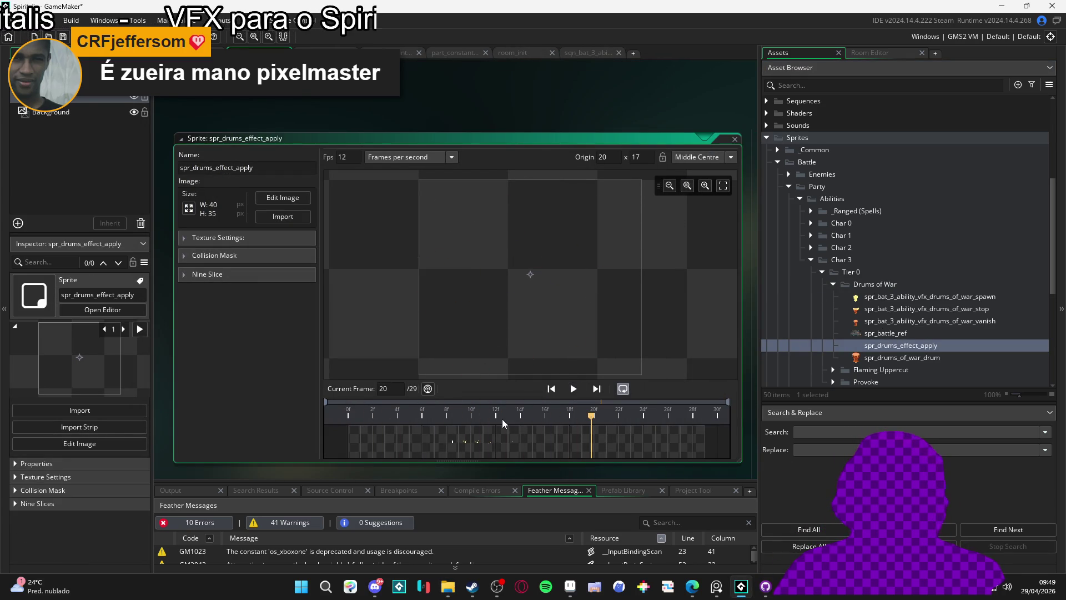
left_click(440, 446)
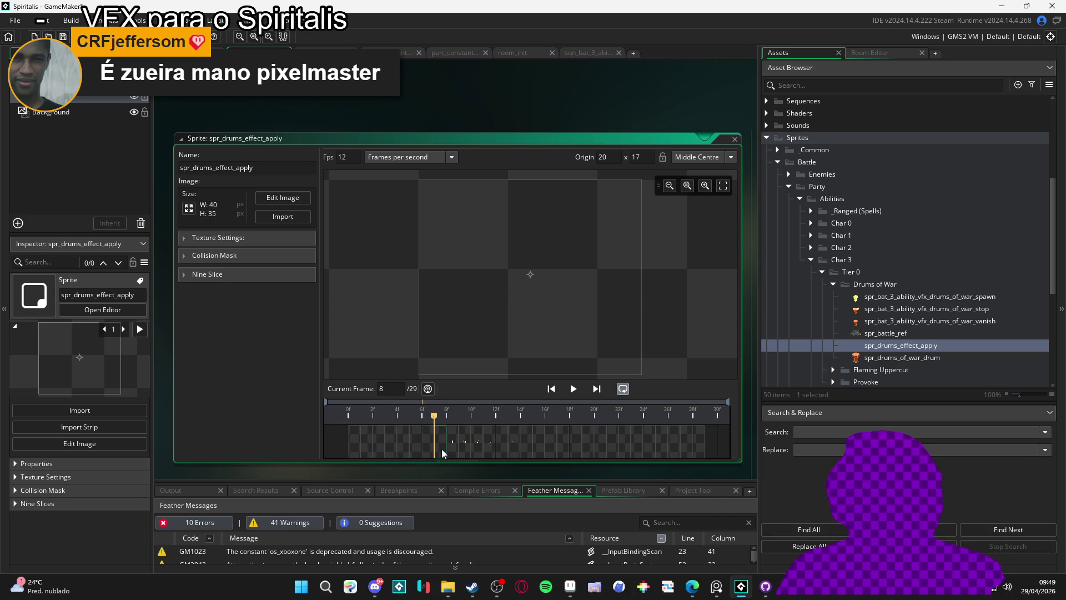
mouse_move(441, 452)
left_mouse_down()
mouse_move(346, 441)
mouse_move(357, 439)
left_mouse_up()
key("Delete")
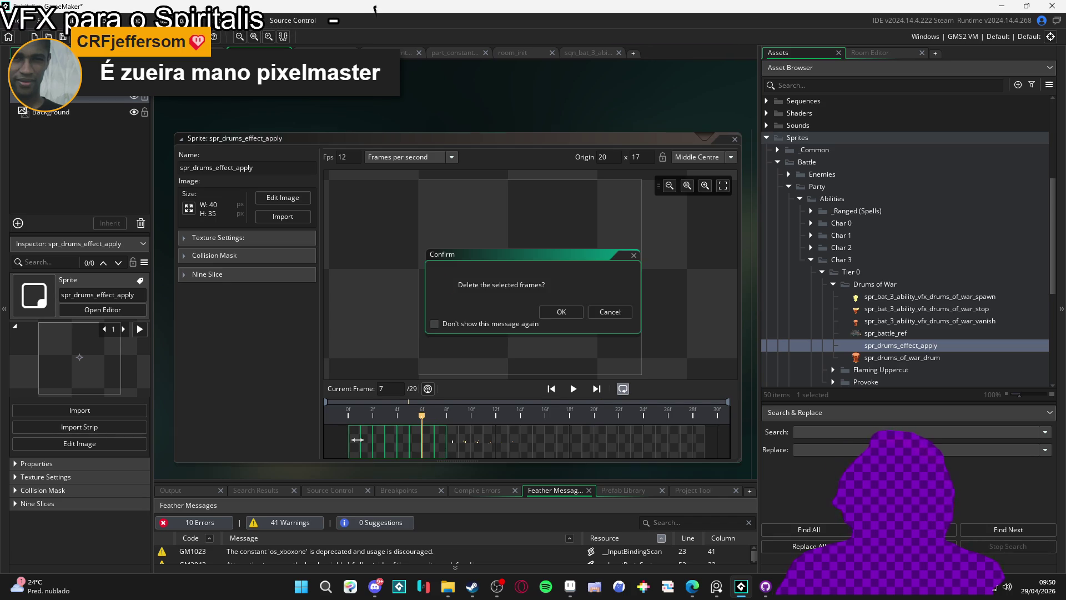
left_click(559, 316)
- Delete the empty trailing frames through the end of the sprite
left_click_drag(446, 434, 476, 440)
left_click(695, 440, "shift")
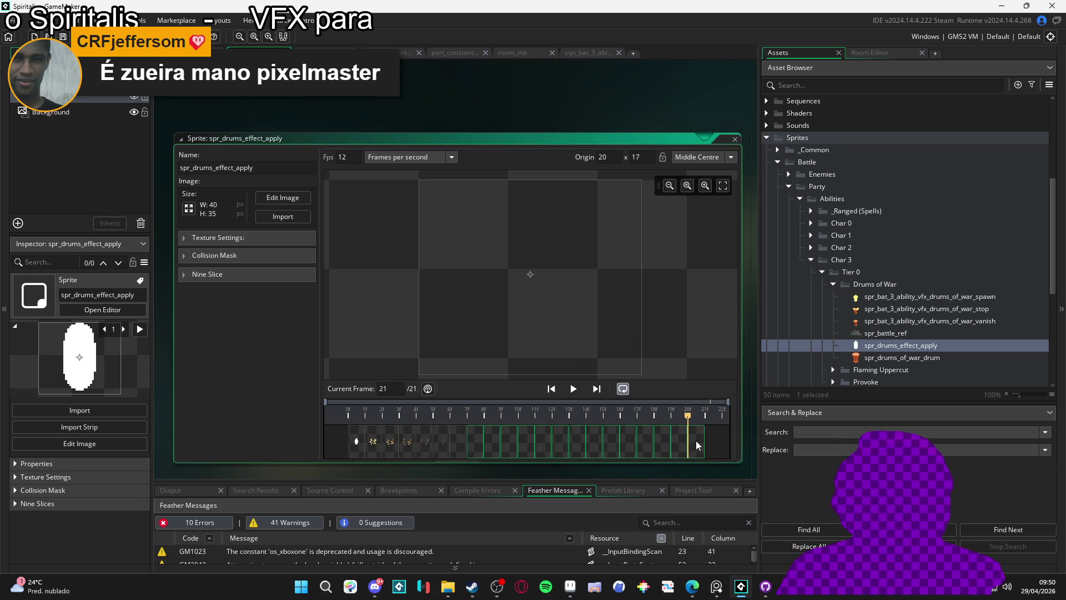
key("Delete")
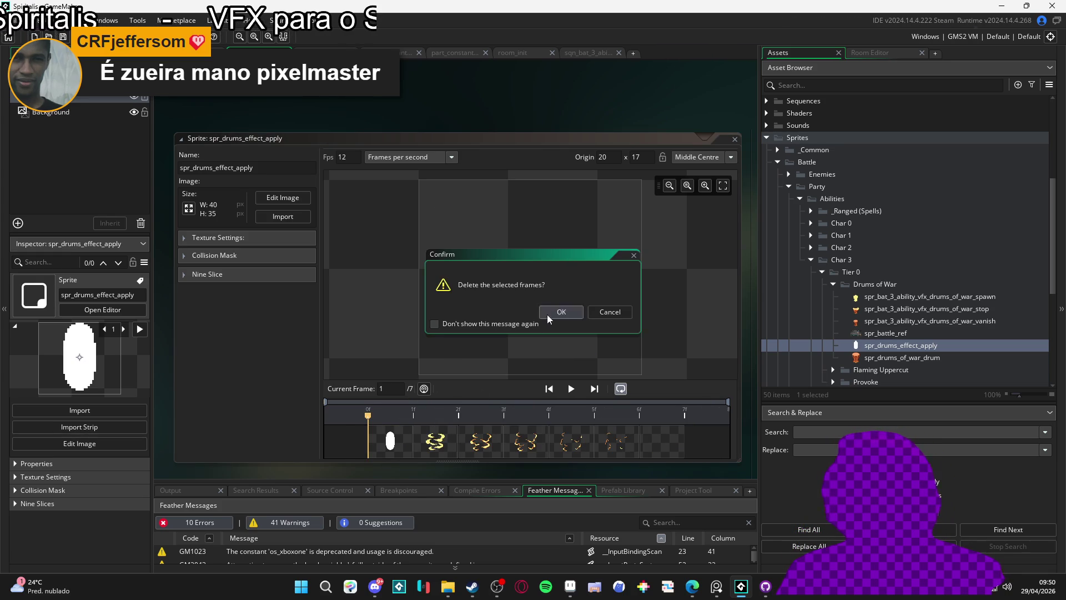
left_click(562, 311)
- Step through the remaining effect frames to check them, including the blank last one
left_click(435, 443)
left_click(474, 450)
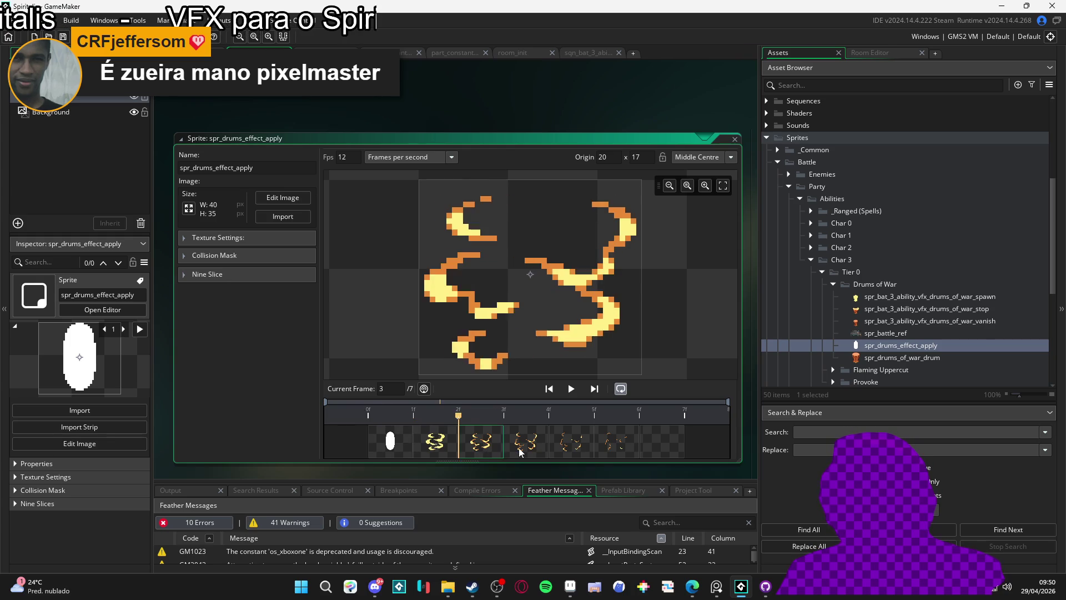
left_click(525, 447)
left_click(570, 447)
left_click(618, 446)
left_click(652, 447)
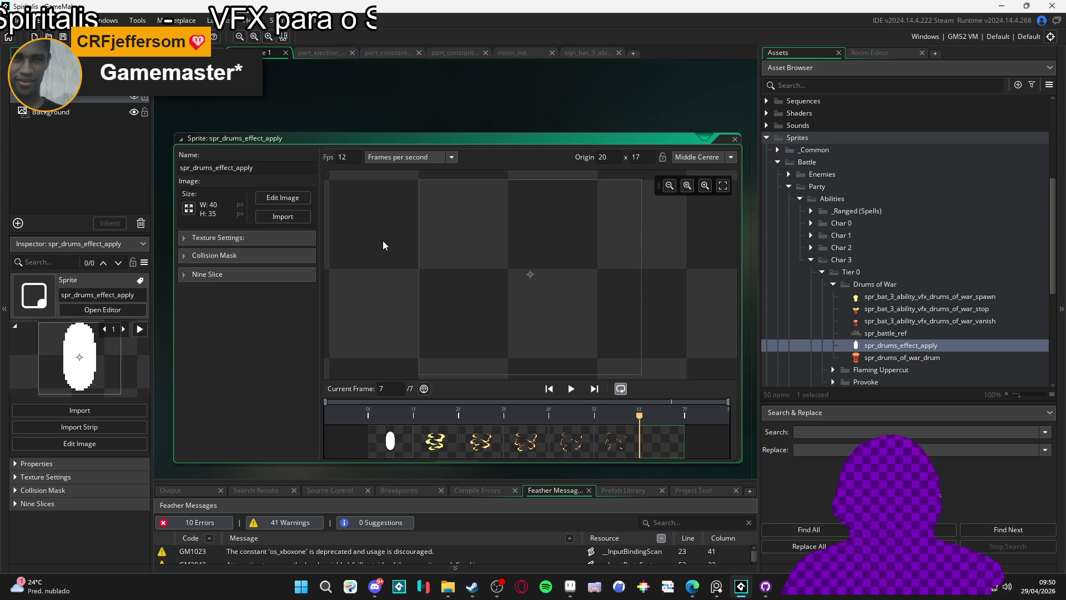
left_click(741, 586)
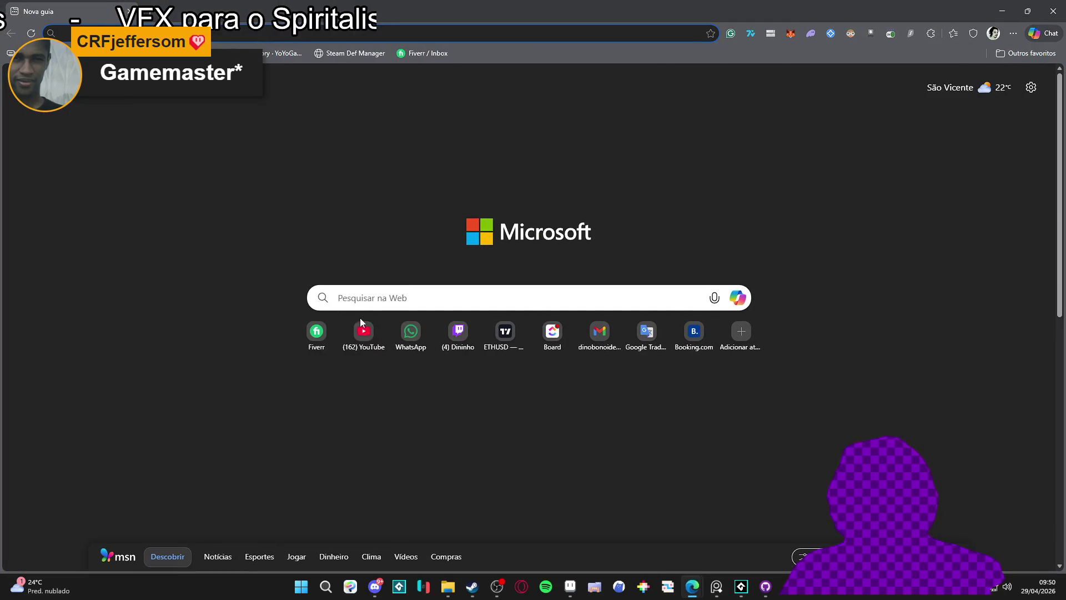
- Search YouTube for 'i'm game master tibia' and browse the results
left_click(360, 325)
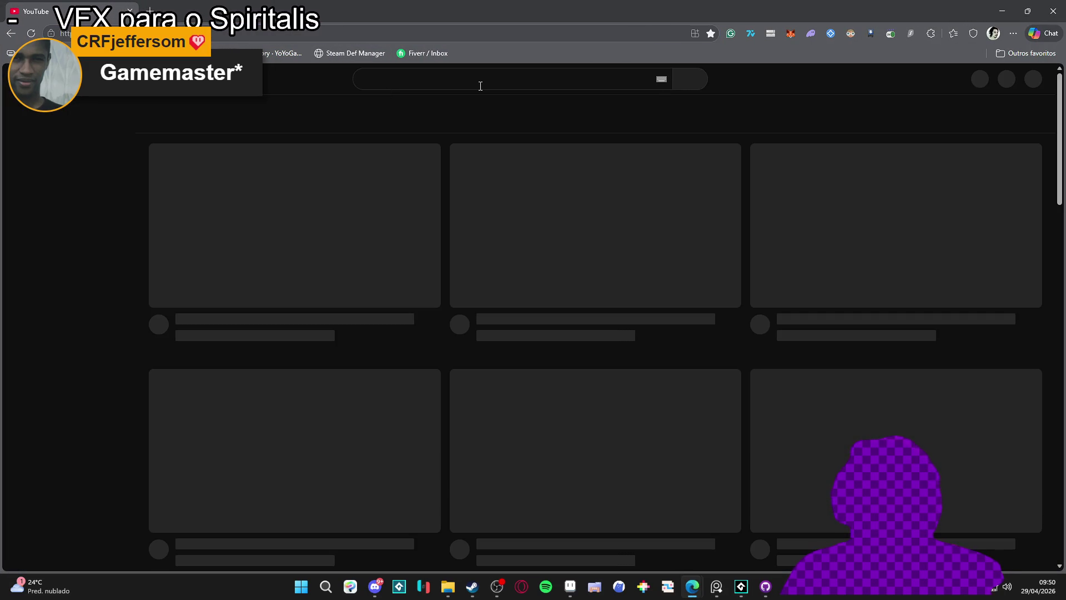
left_click(480, 85)
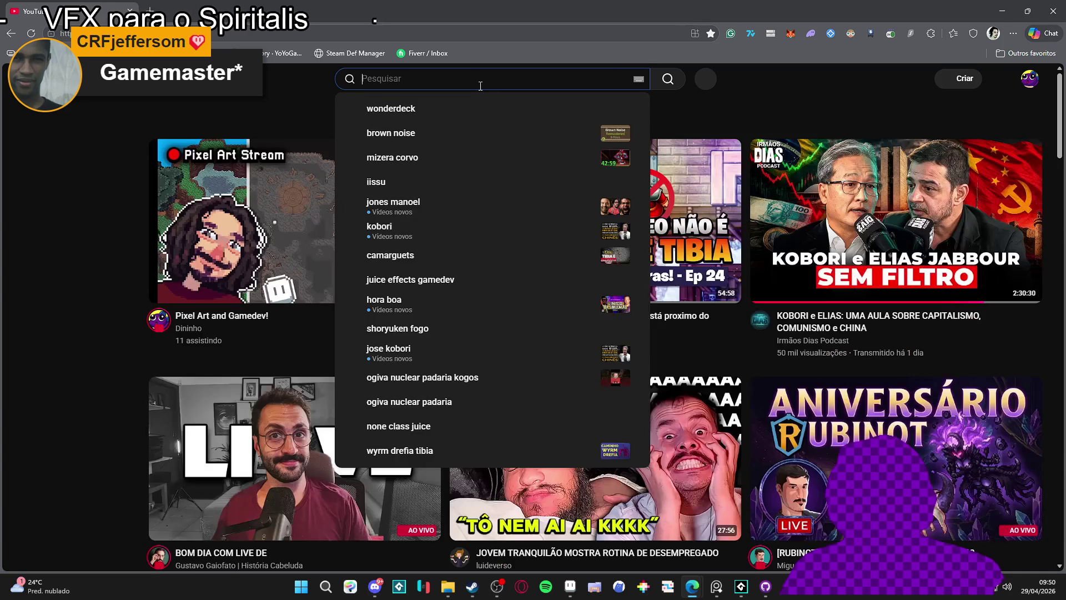
type("i'm game master tibia")
key("Return")
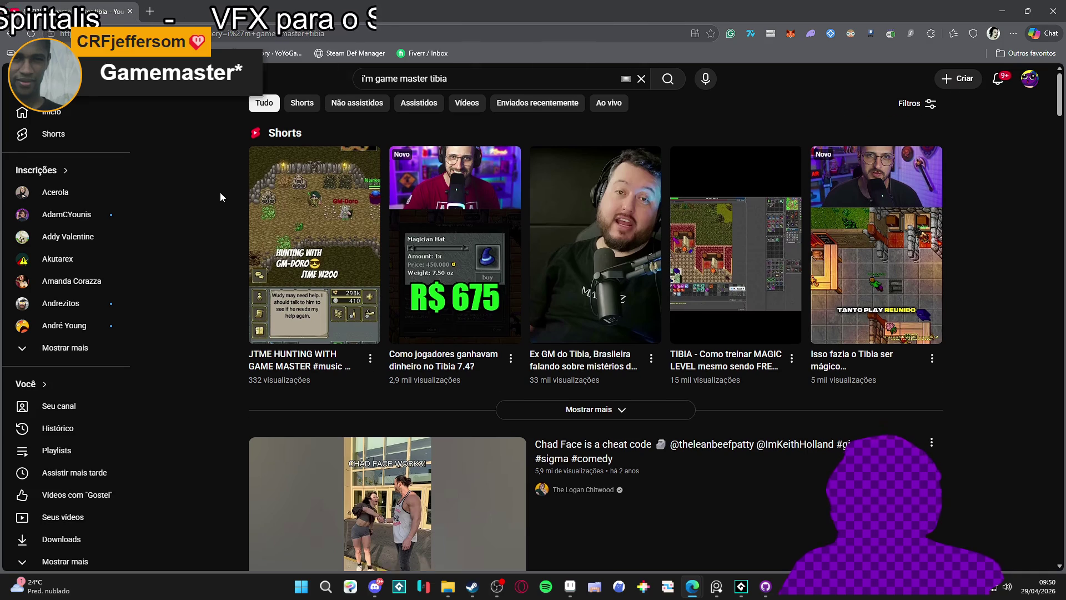
scroll(220, 192, "down", 8)
scroll(219, 192, "down", 15)
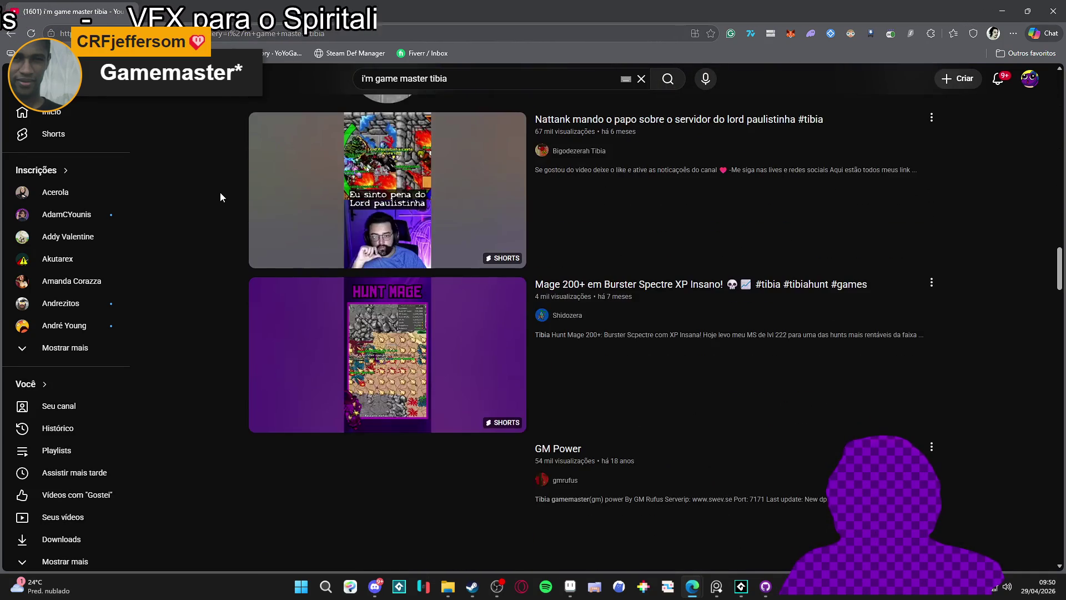
scroll(389, 167, "up", 20)
- Add 'meme' to the search, scroll the results, then switch back to GameMaker
left_click(451, 72)
type("meme")
key("Return")
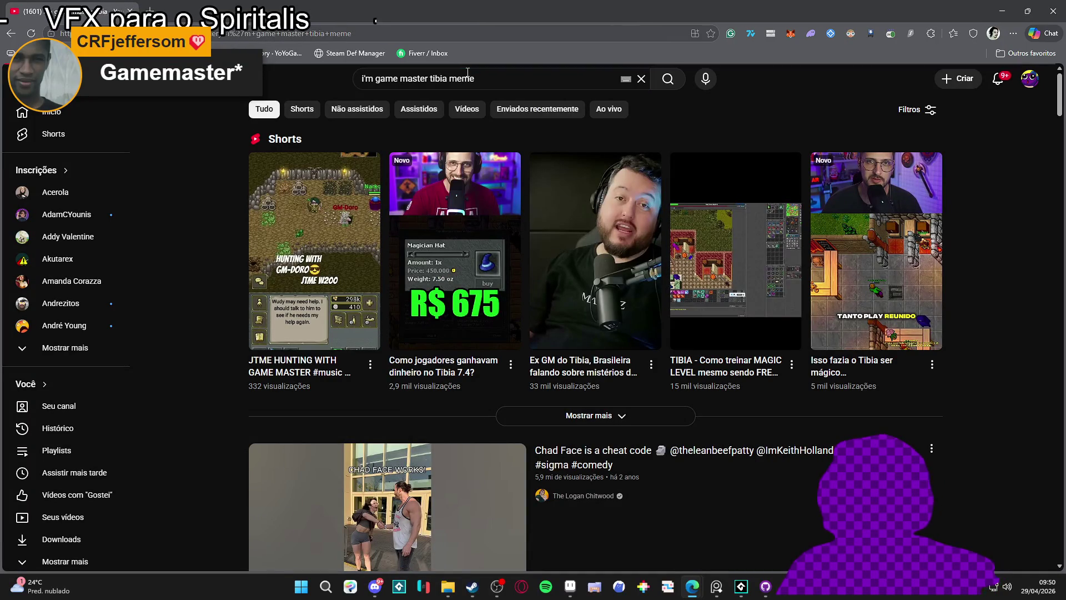
scroll(178, 171, "down", 5)
scroll(178, 172, "down", 10)
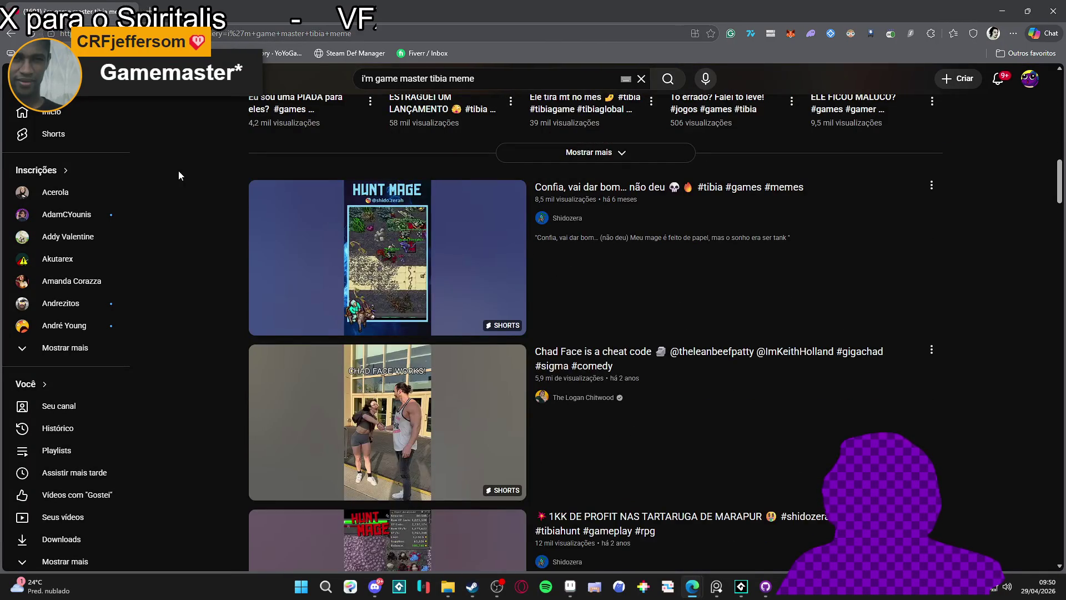
scroll(179, 170, "down", 15)
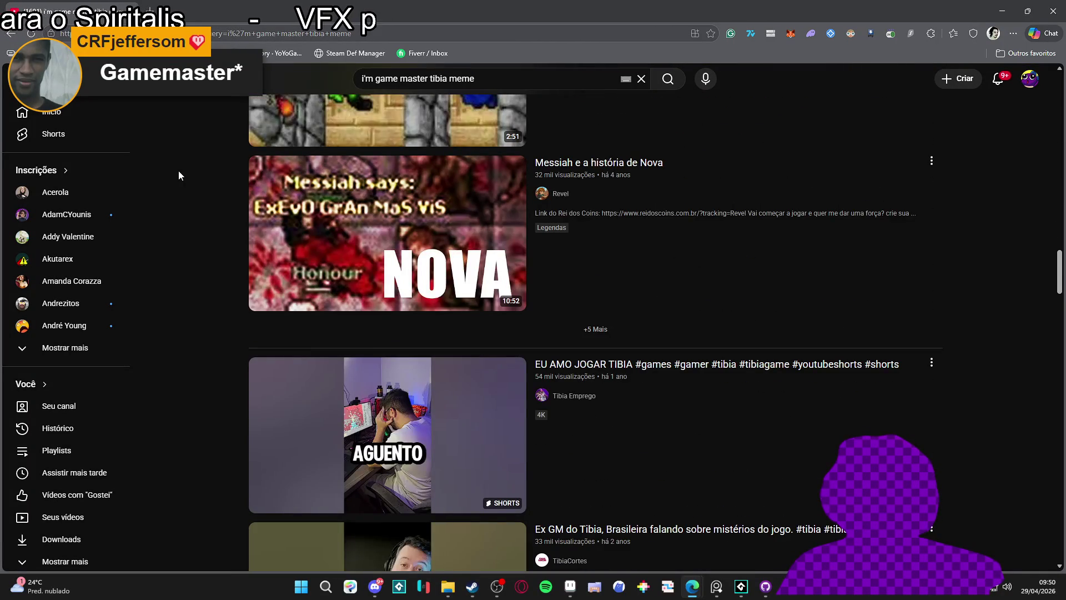
scroll(178, 171, "down", 10)
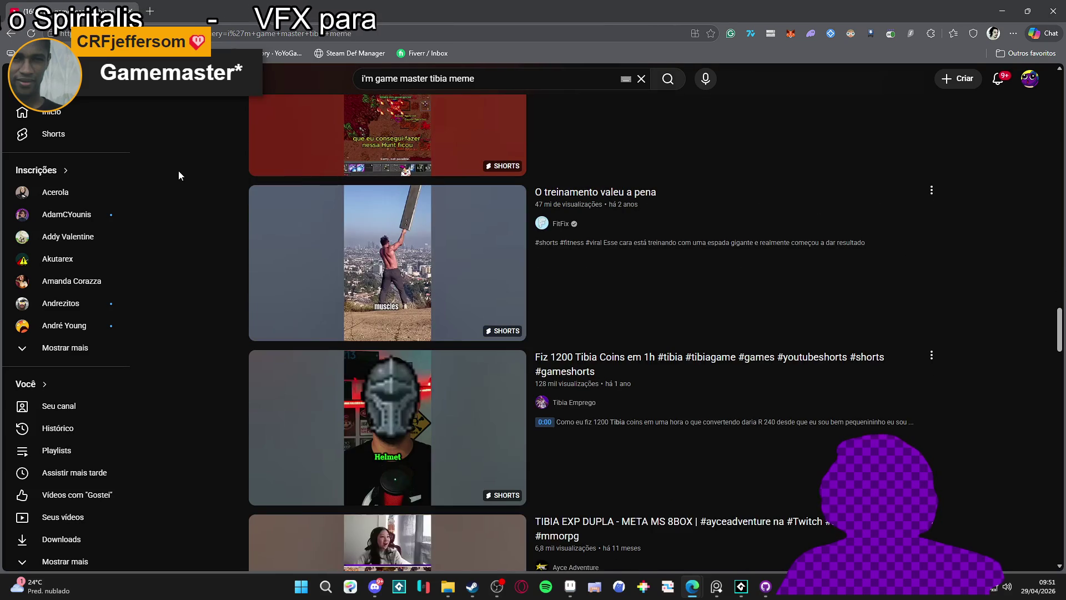
scroll(178, 171, "down", 5)
scroll(178, 171, "down", 5)
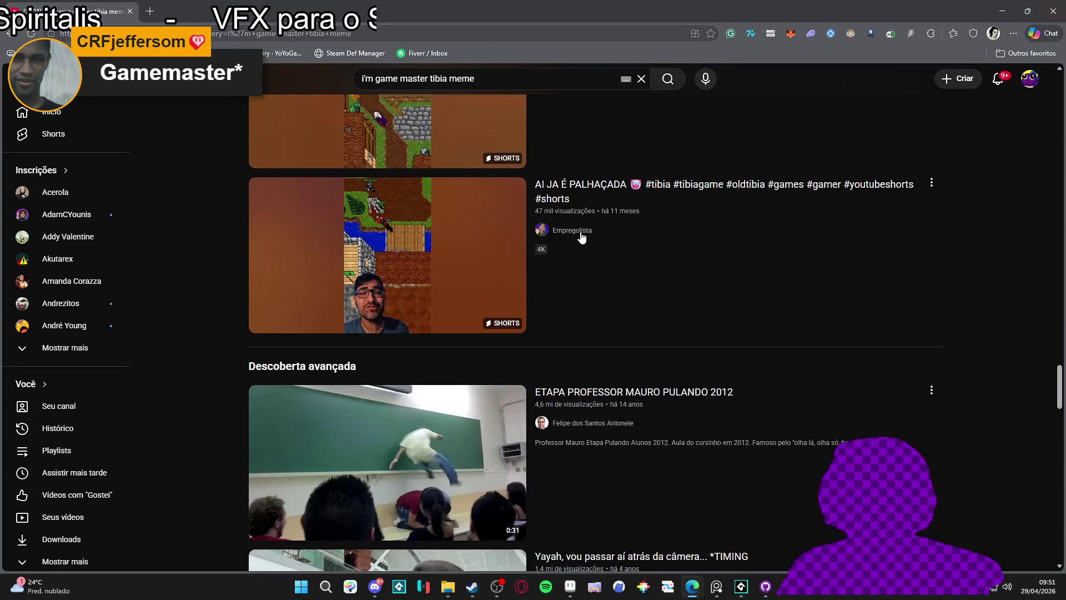
scroll(681, 187, "down", 5)
key("alt+Tab")
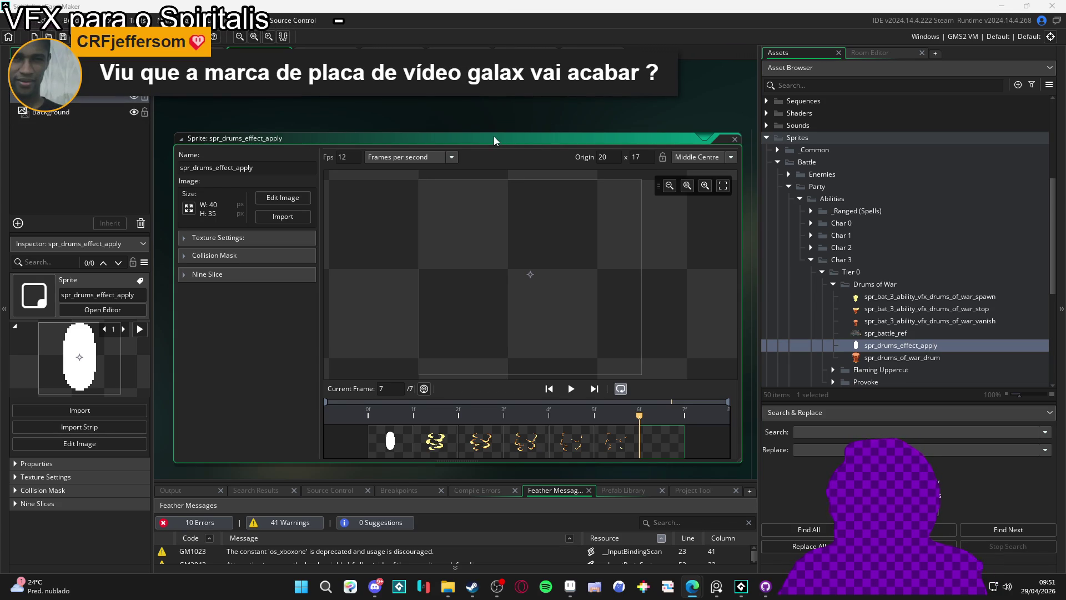
- Enlarge the spr_drums_effect_apply preview, play its ring animation, and return to the ability sequence
left_click_drag(494, 135, 479, 68)
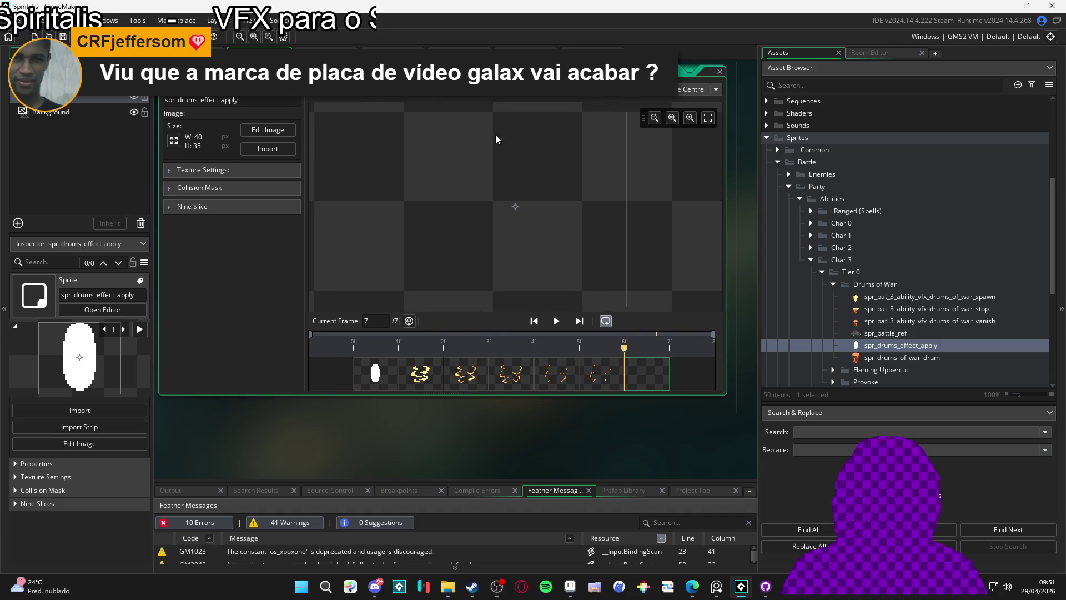
mouse_move(728, 393)
left_mouse_down()
mouse_move(733, 472)
mouse_move(749, 472)
mouse_move(729, 431)
mouse_move(732, 441)
left_mouse_up()
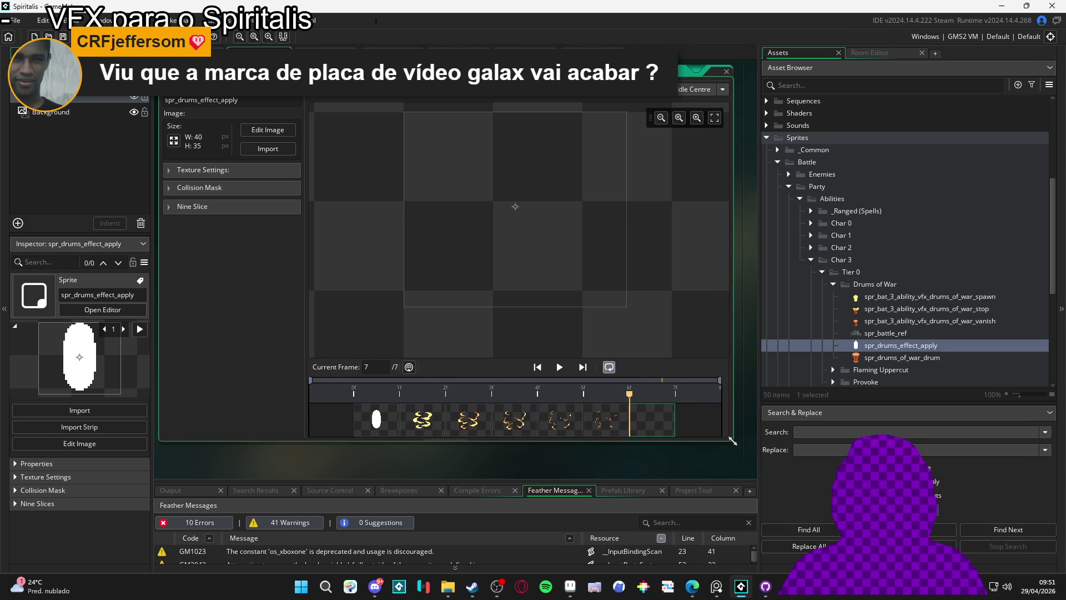
left_click(560, 367)
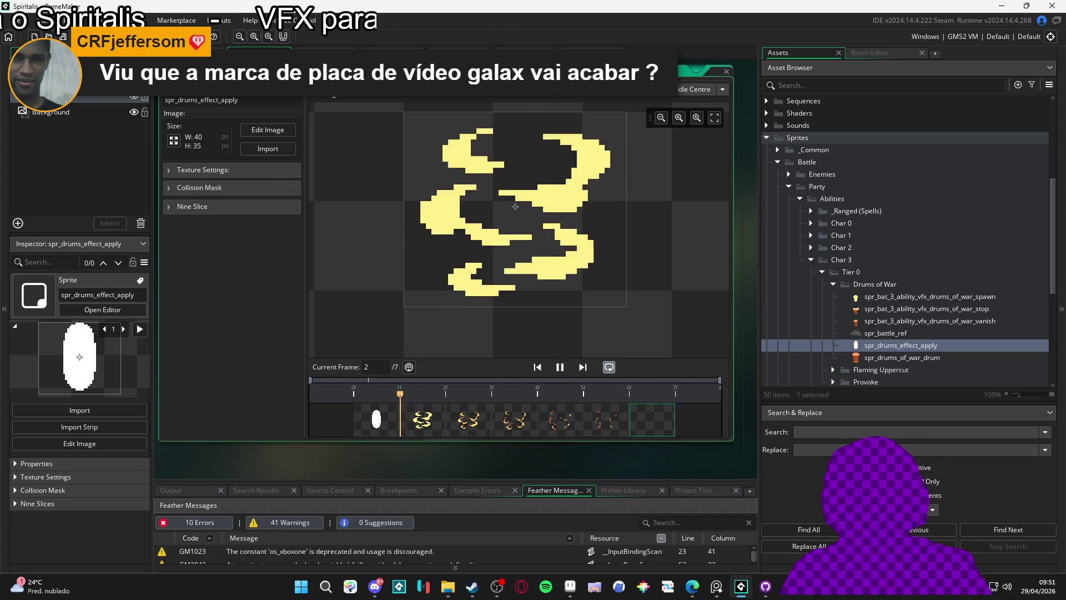
key("ctrl+Tab")
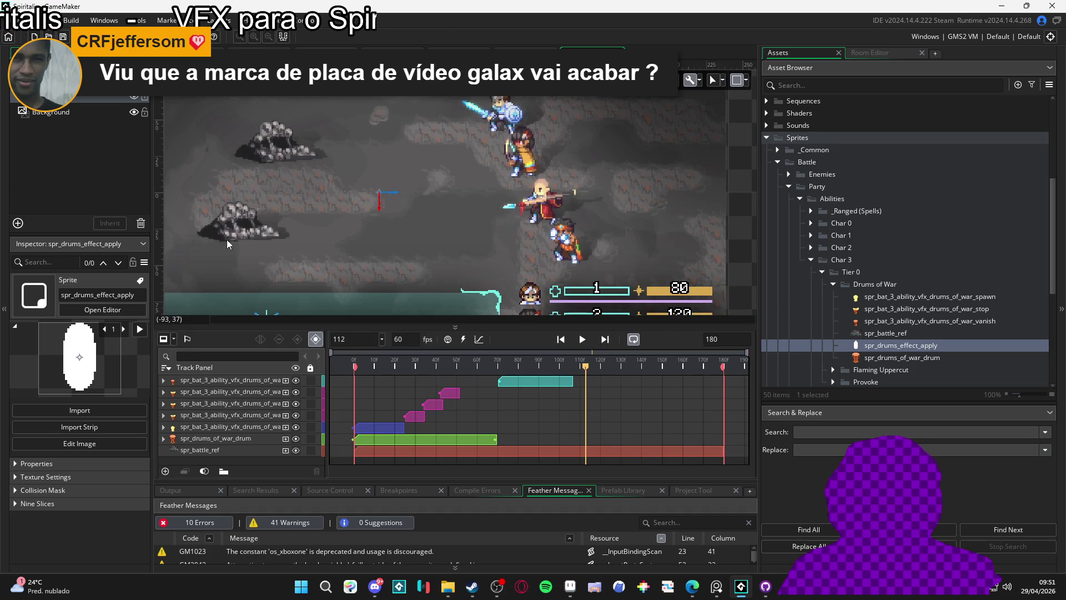
- Scrub the sequence to frame 25 and drag spr_drums_effect_apply toward the canvas
mouse_move(434, 366)
left_mouse_down()
mouse_move(355, 367)
mouse_move(405, 373)
left_mouse_up()
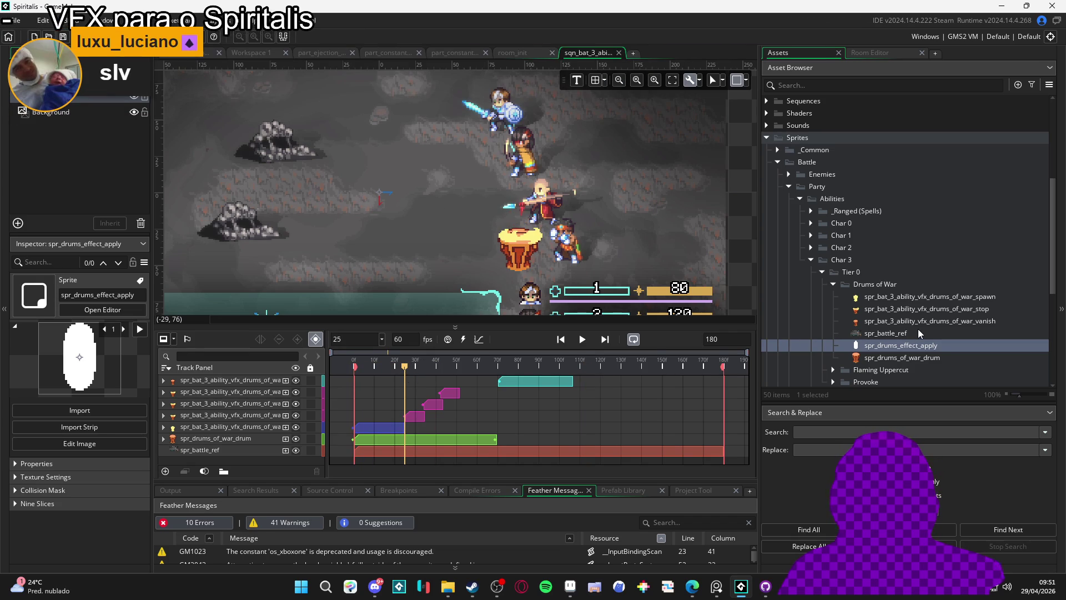
mouse_move(938, 344)
left_mouse_down()
mouse_move(553, 242)
mouse_move(566, 251)
left_mouse_up()
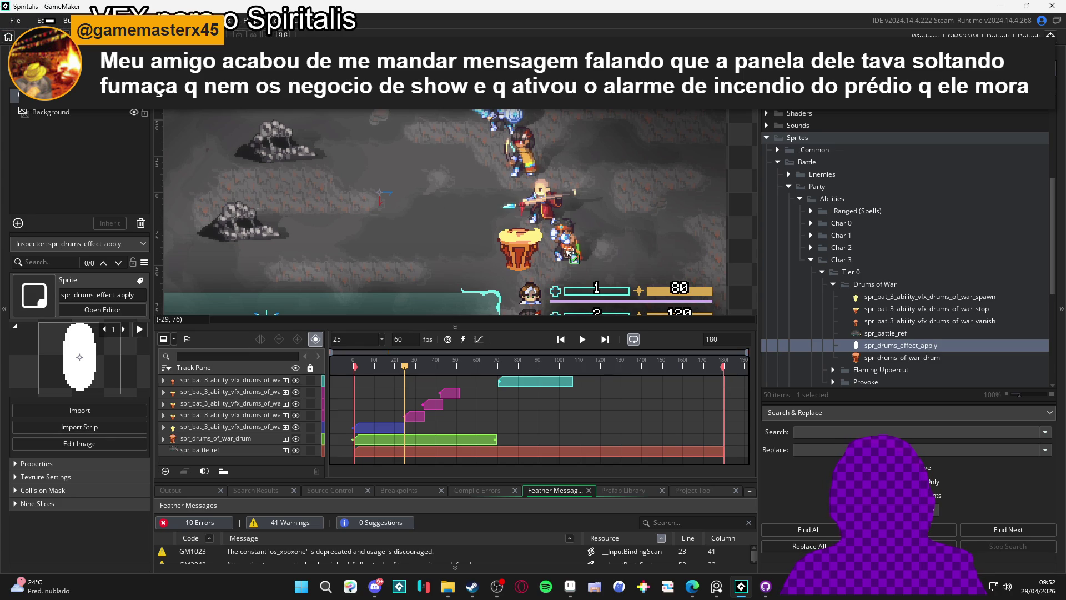
- Drop spr_drums_effect_apply in at frame 25 and position it over the hero beside the drum
left_click_drag(567, 253, 568, 263)
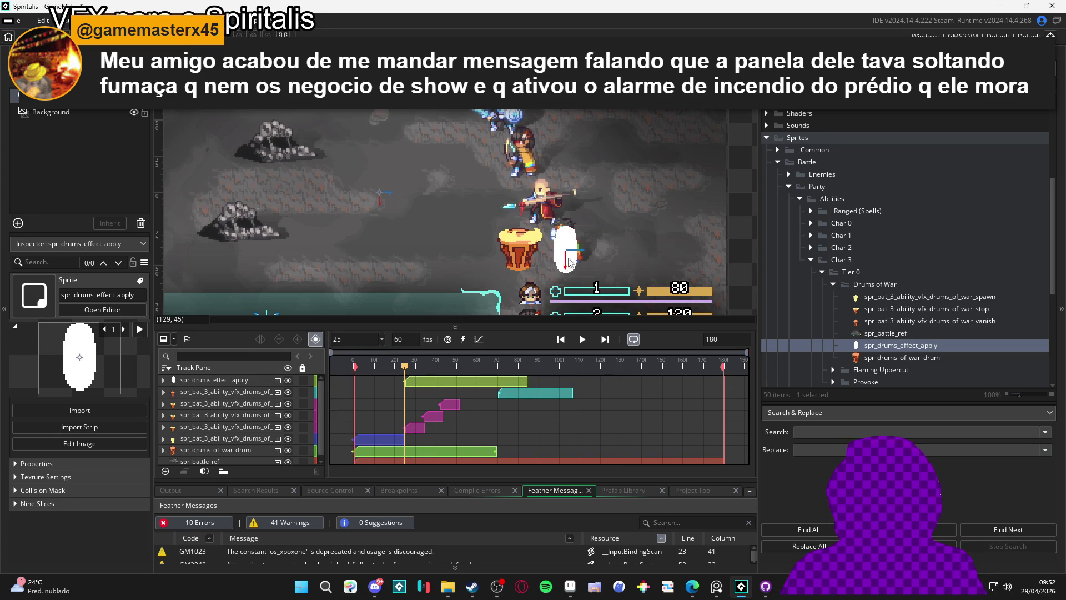
scroll(568, 264, "up", 2)
left_click(575, 249)
left_click_drag(577, 245, 568, 257)
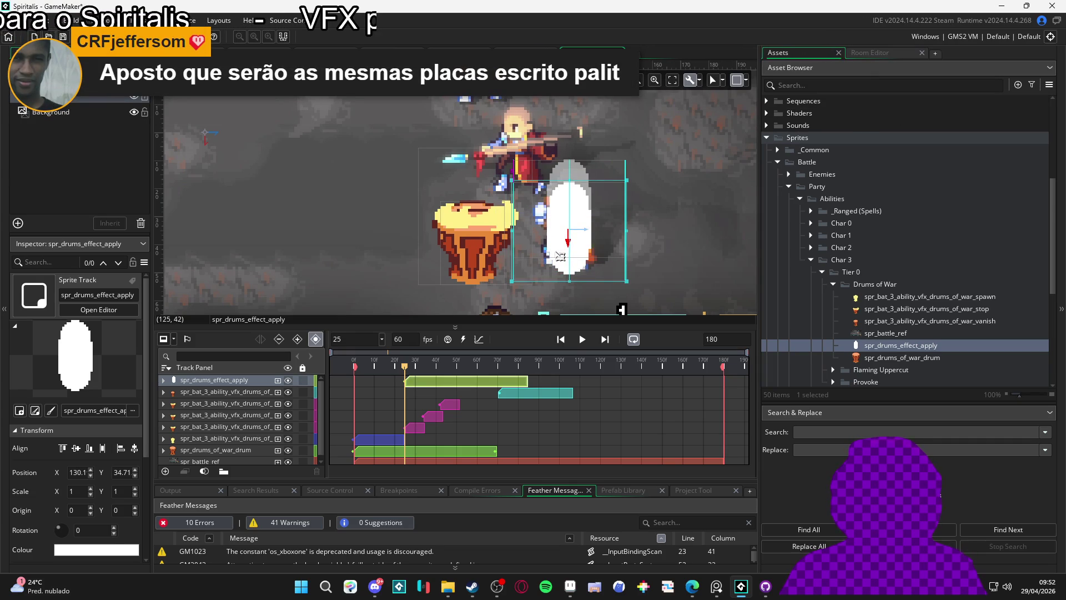
left_click_drag(551, 256, 576, 253)
key("Right")
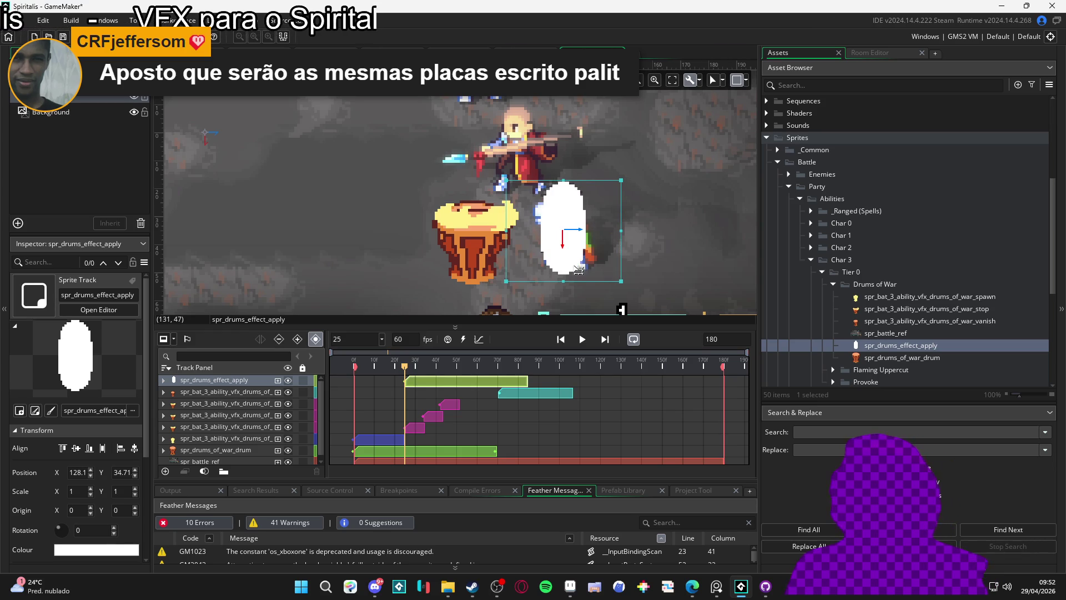
- Select the new ring effect track in the Track Panel
scroll(577, 261, "down", 2)
mouse_move(577, 274)
left_mouse_down()
mouse_move(578, 243)
mouse_move(591, 243)
left_mouse_up()
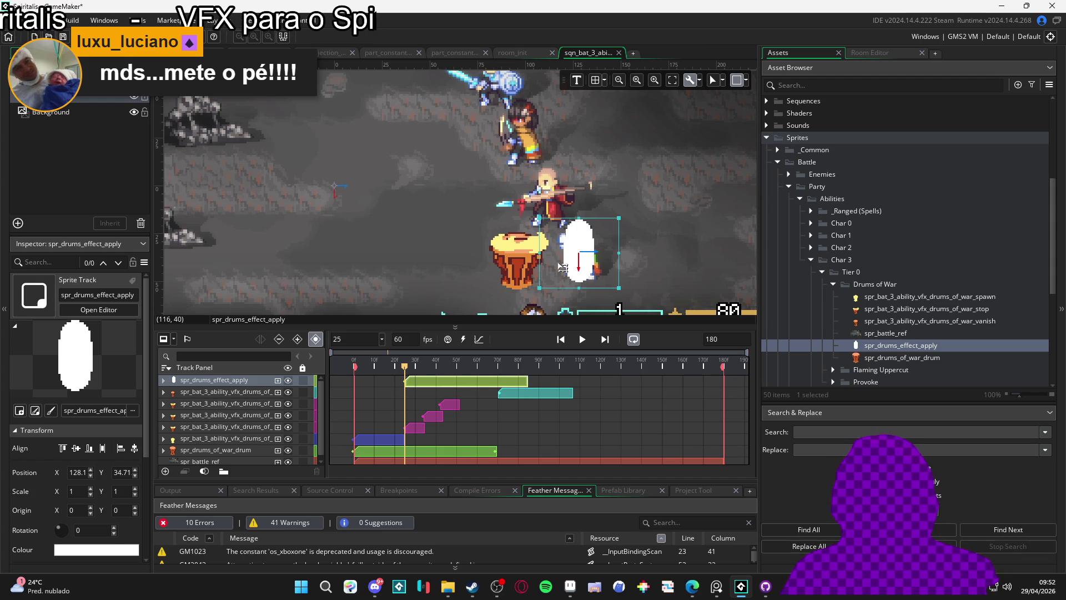
scroll(562, 267, "up", 2)
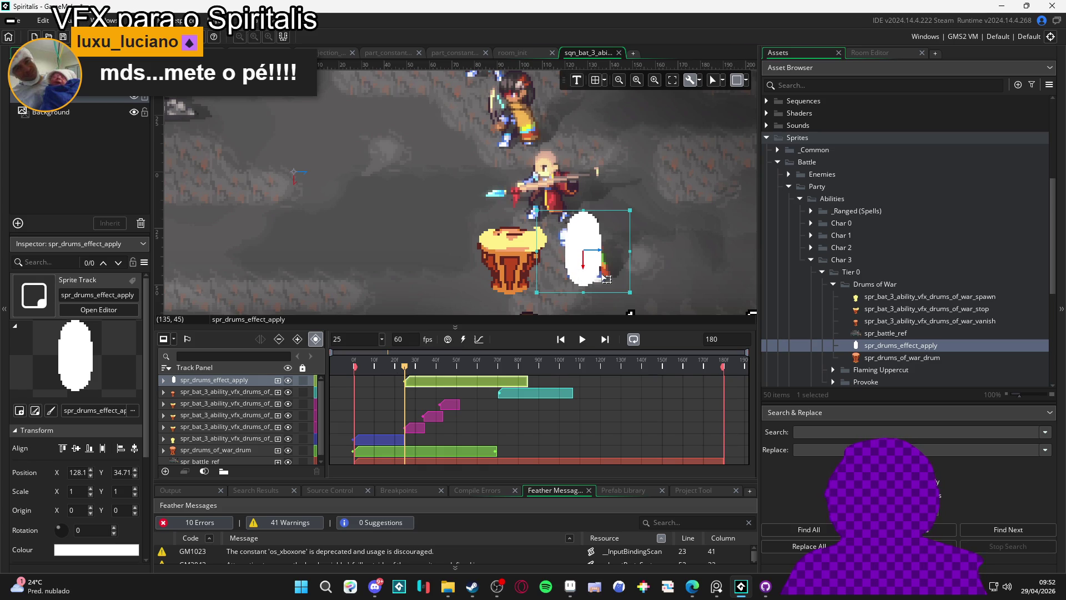
left_click(228, 395)
left_click(219, 379)
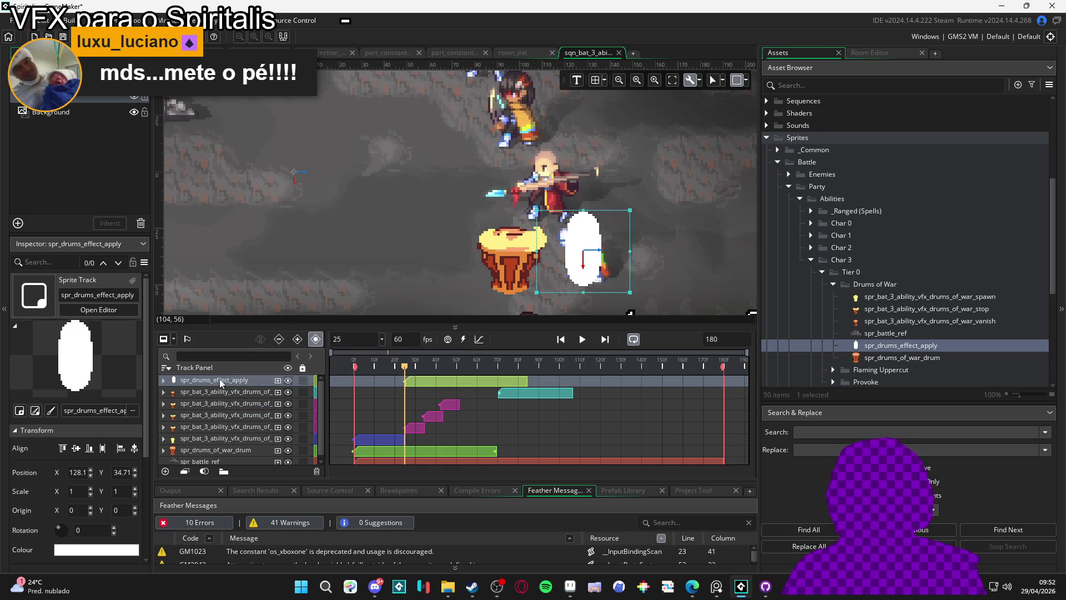
- Duplicate the ring track twice, moving each copy onto another party member
key("ctrl+d")
left_click_drag(596, 265, 560, 203)
scroll(561, 203, "up", 3)
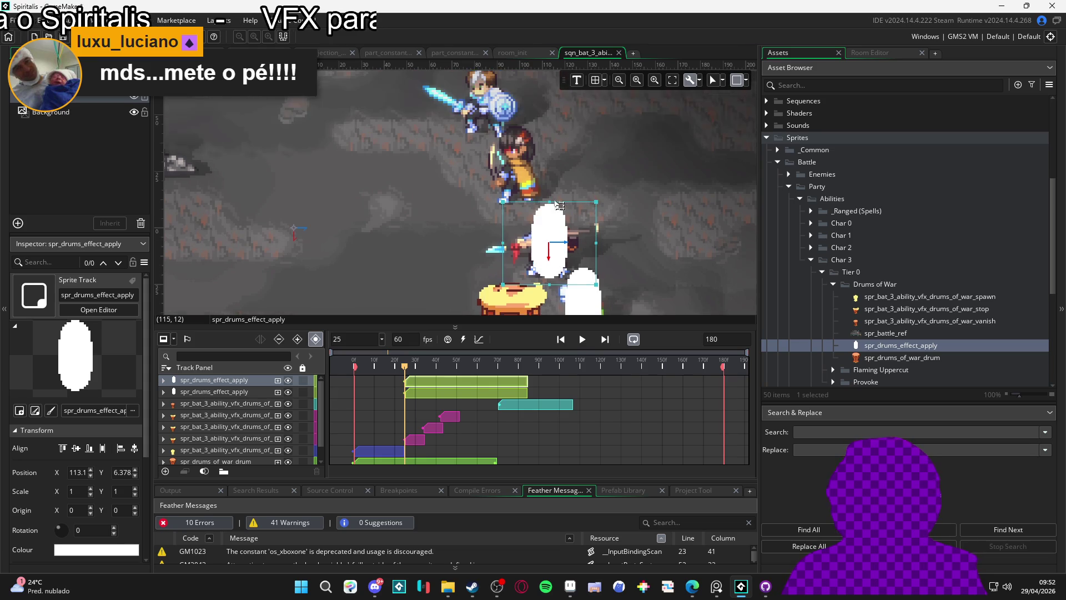
left_click(217, 395)
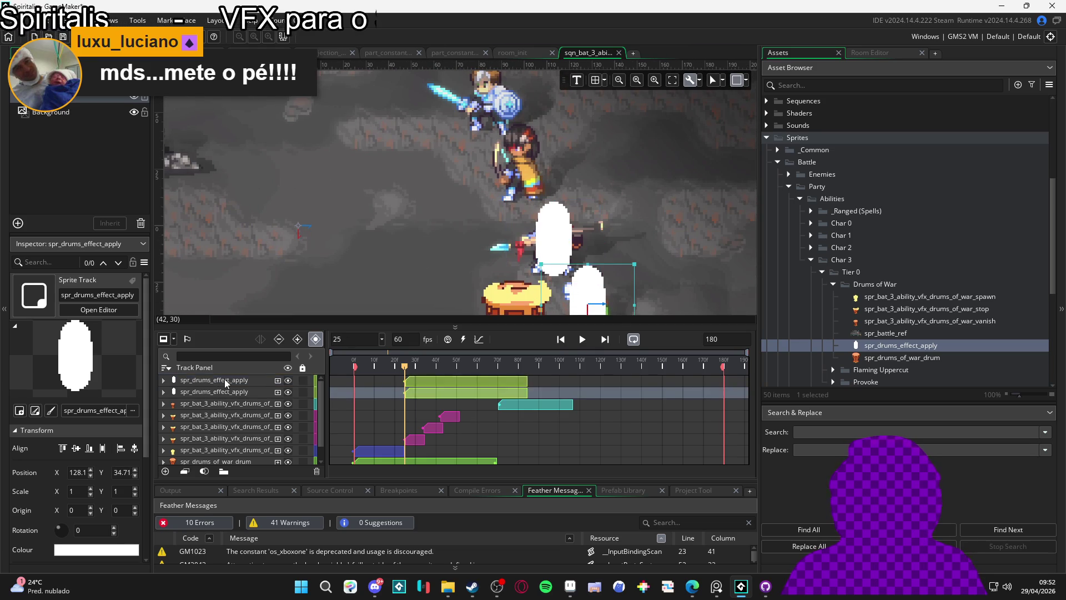
key("ctrl+d")
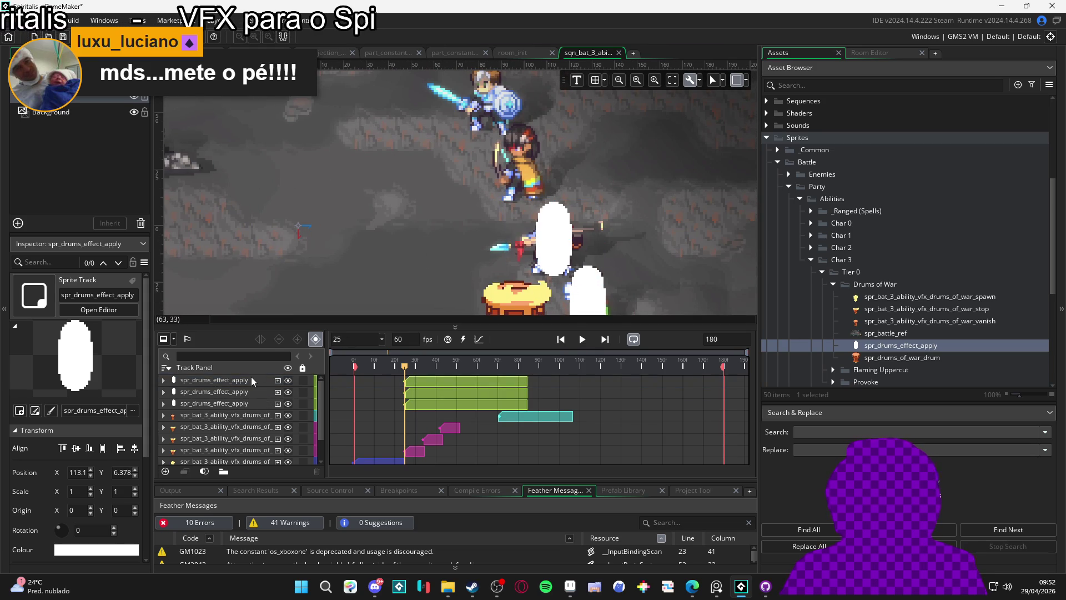
left_click(251, 378)
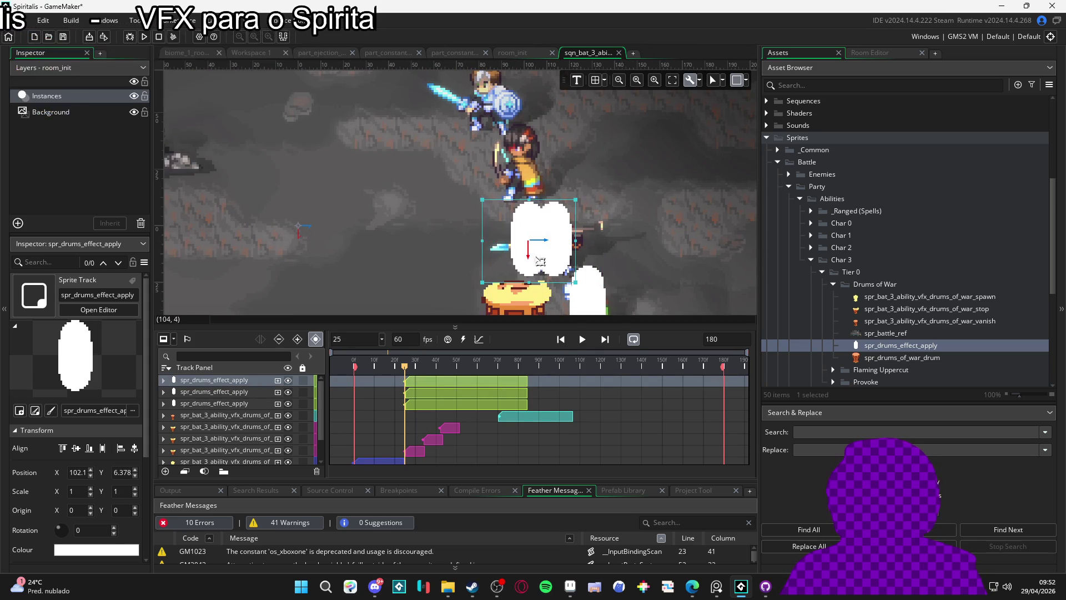
left_click_drag(592, 267, 529, 182)
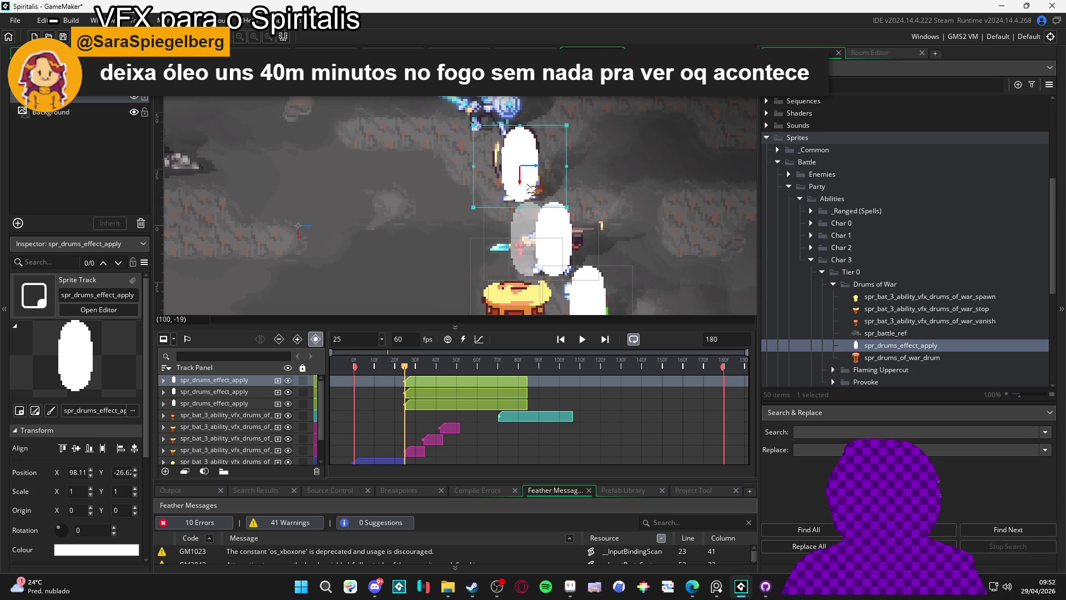
left_click_drag(396, 277, 416, 331)
- Paste a fourth ring copy and place it over the top hero
key("ctrl+v")
left_click(564, 253)
left_click(561, 249)
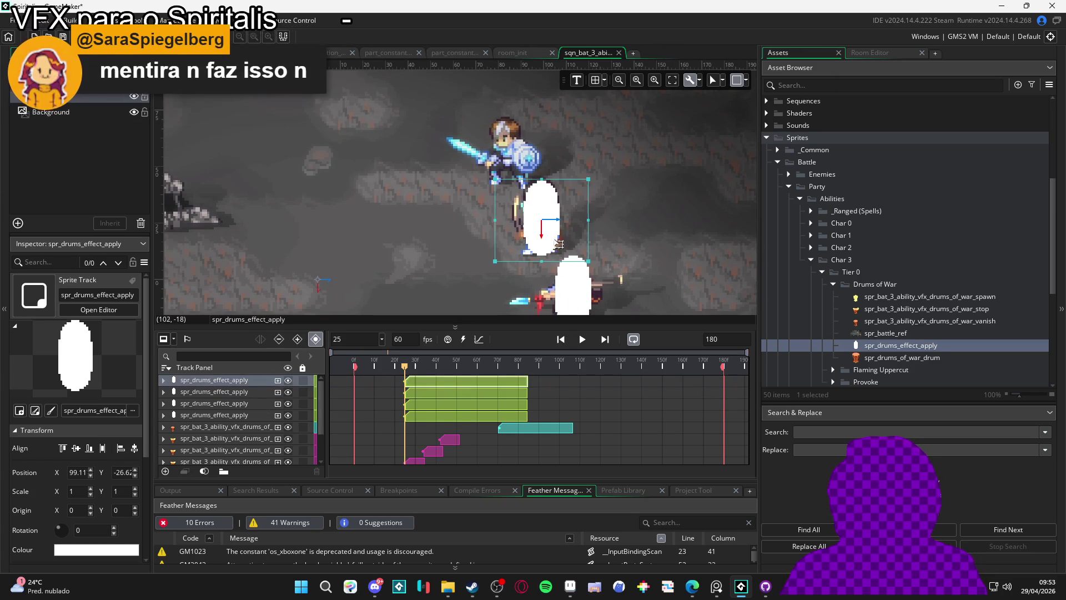
left_click_drag(561, 249, 521, 178)
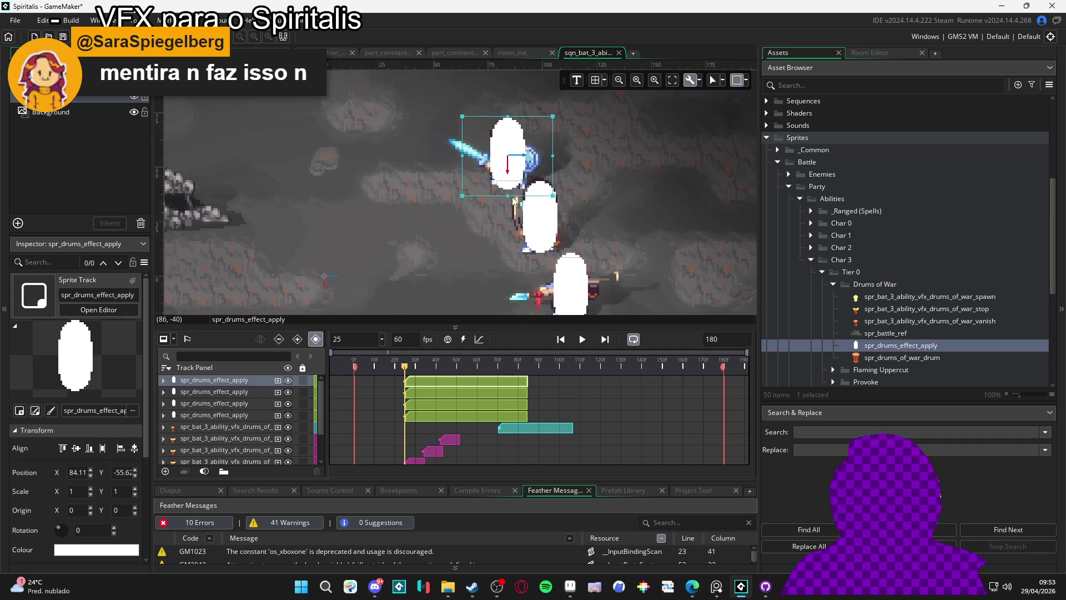
- Play the sequence to check the four rings, then stop it
scroll(499, 223, "down", 3)
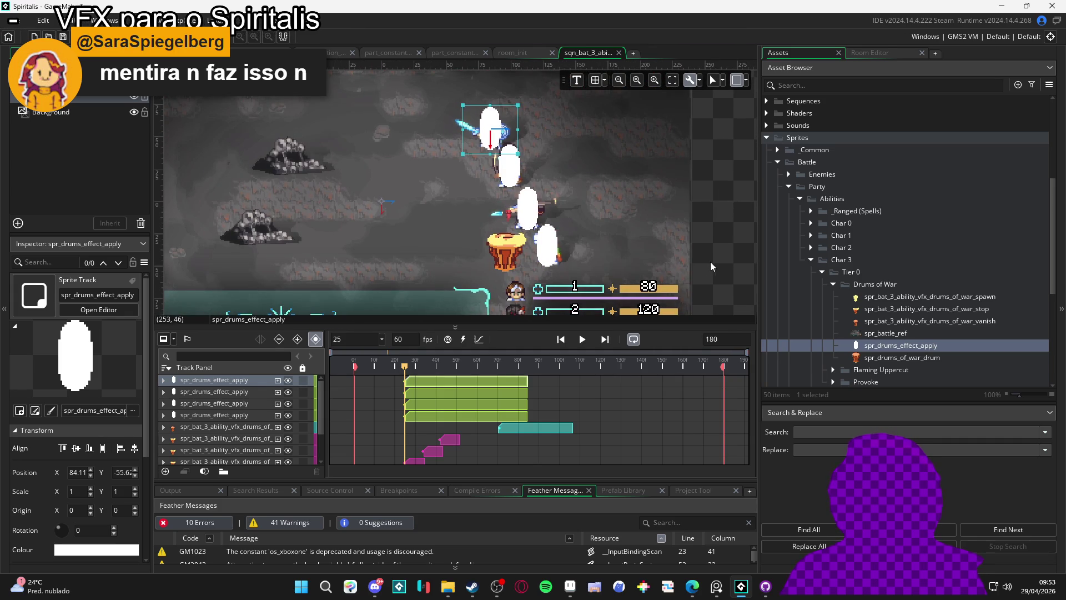
left_click(582, 339)
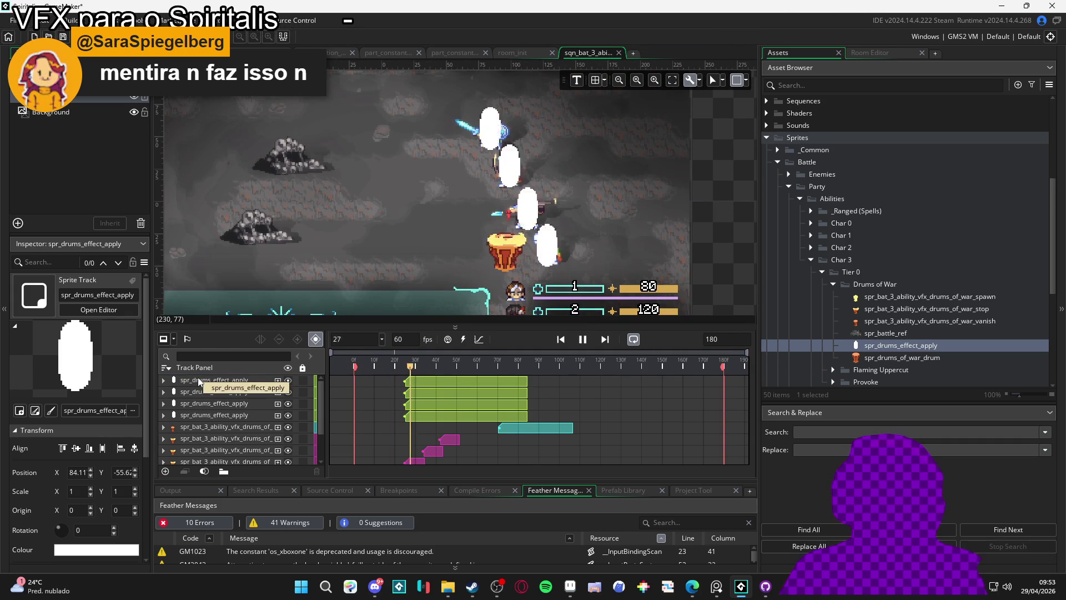
key("space")
key("space")
key("space")
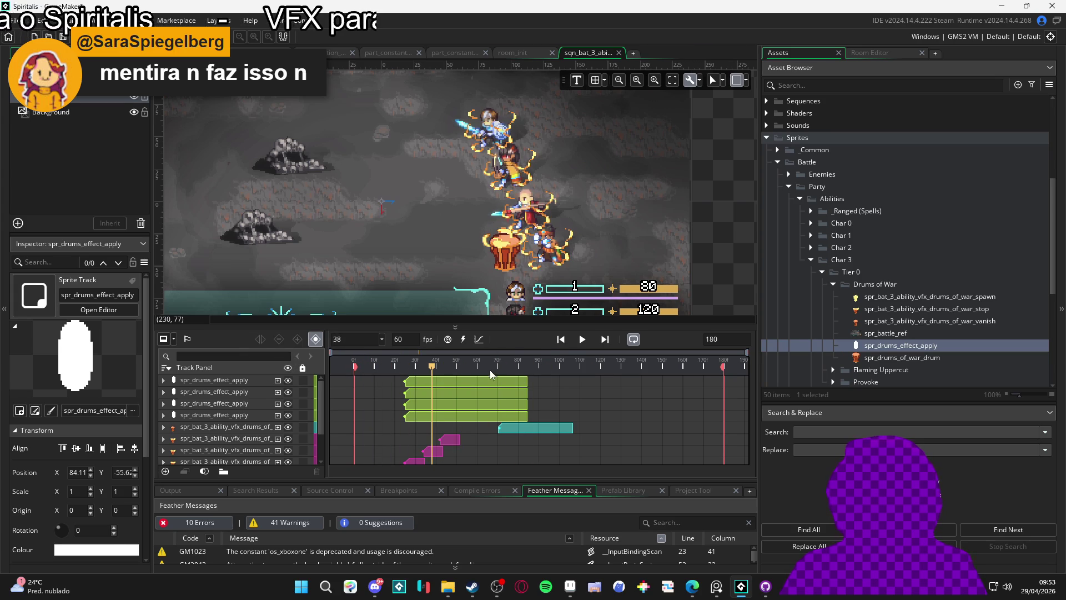
- Trim all four ring clips to end at frame 50
left_click_drag(435, 371, 458, 371)
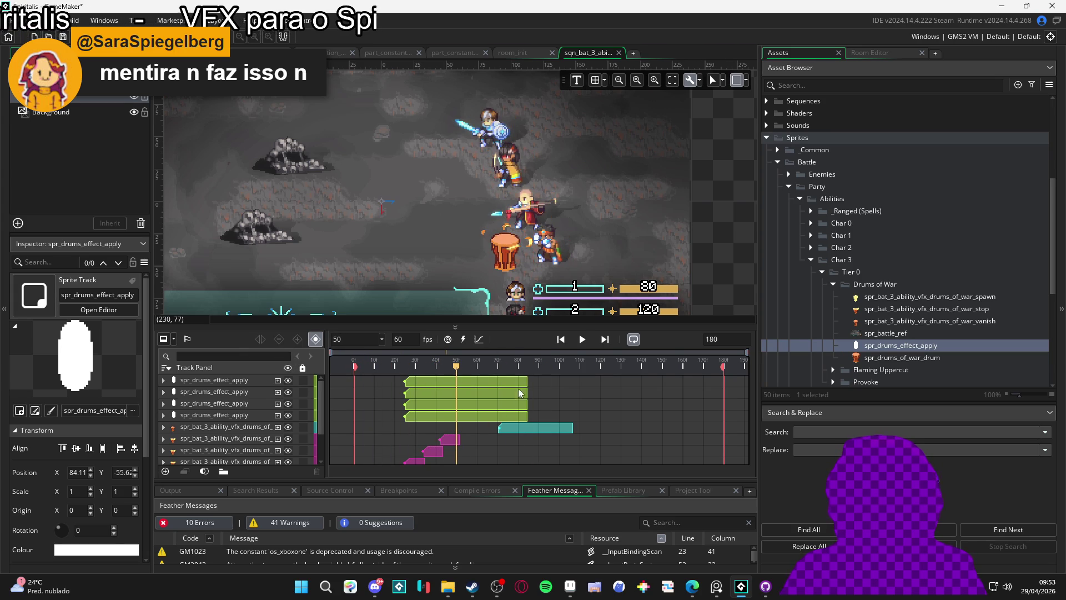
left_click_drag(526, 382, 455, 383)
left_click_drag(520, 411, 455, 410)
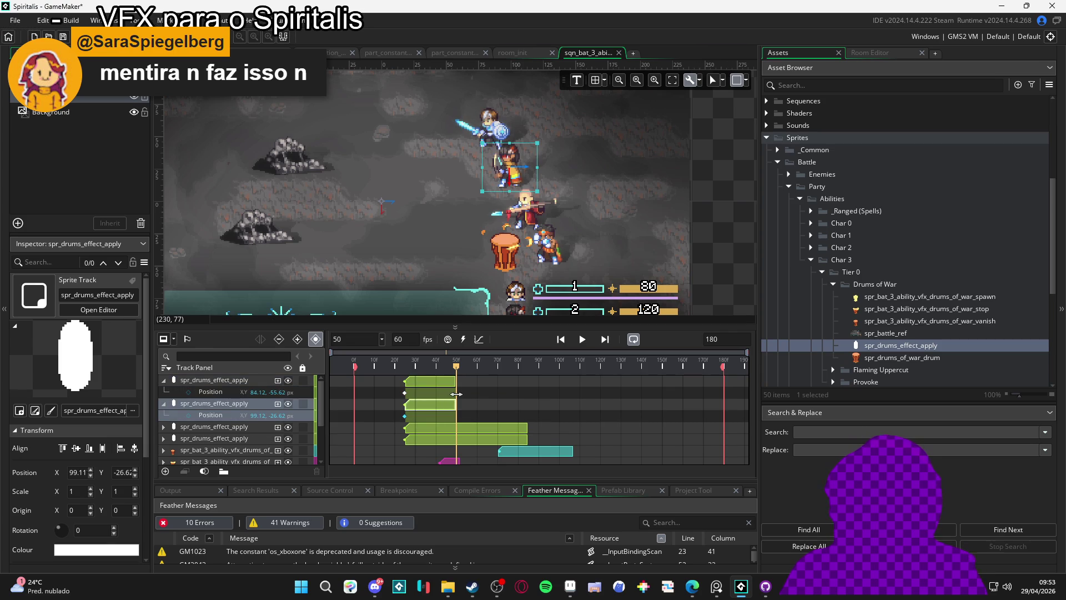
left_click_drag(525, 427, 458, 422)
left_click(515, 452)
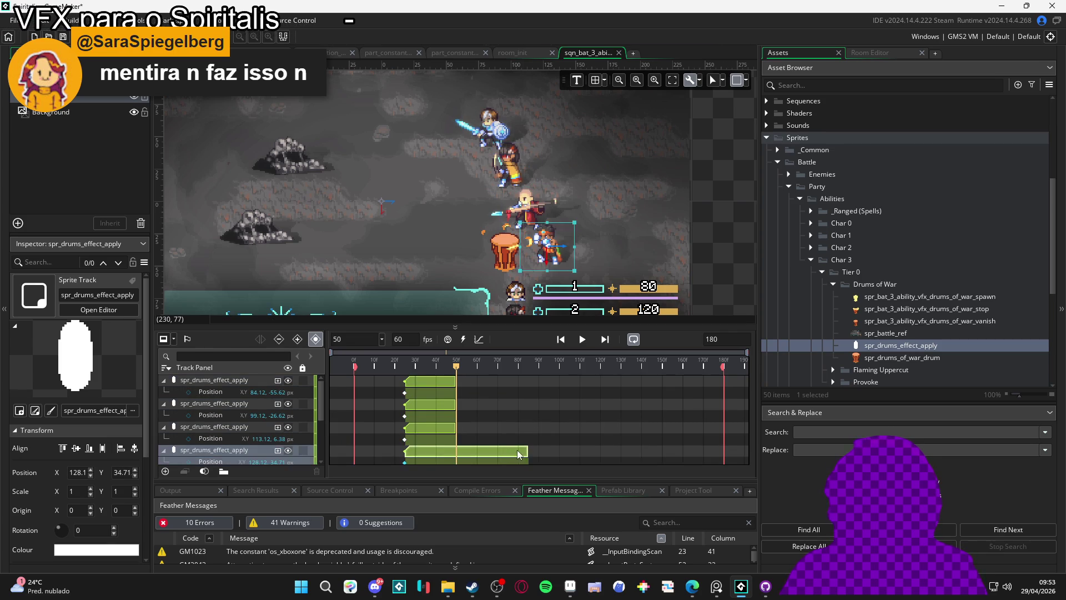
left_click_drag(524, 452, 456, 452)
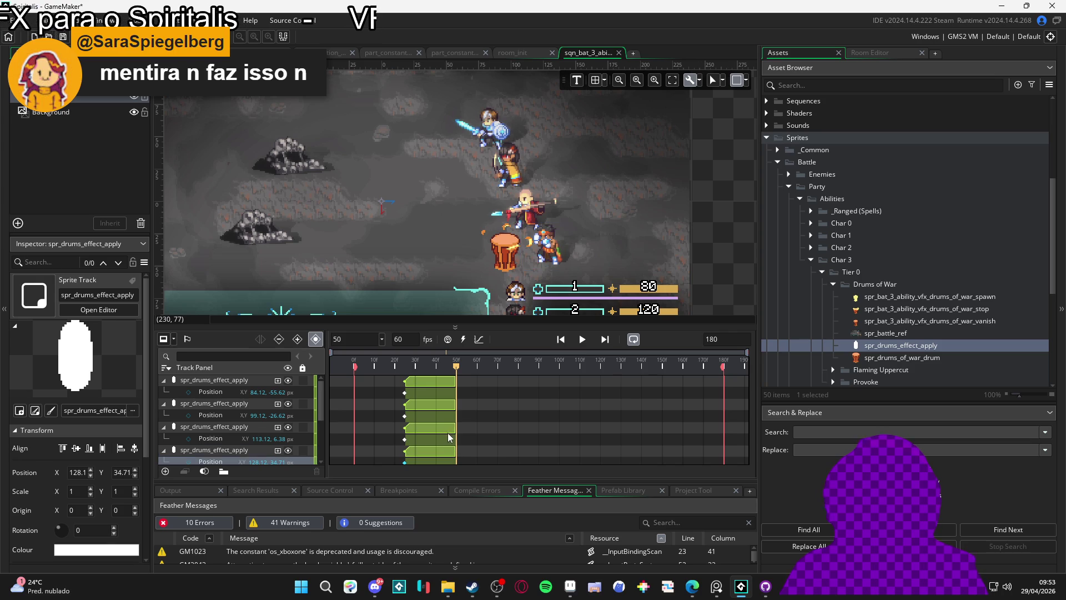
left_click(452, 435)
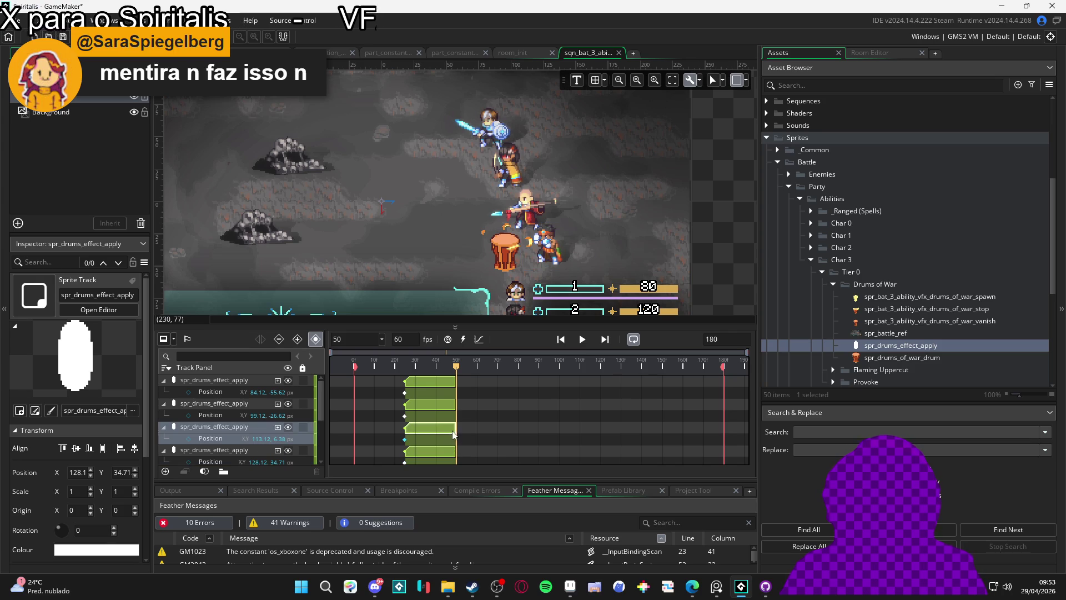
- Replay from the start and step to frame 44 to inspect the drum effect
left_click(582, 341)
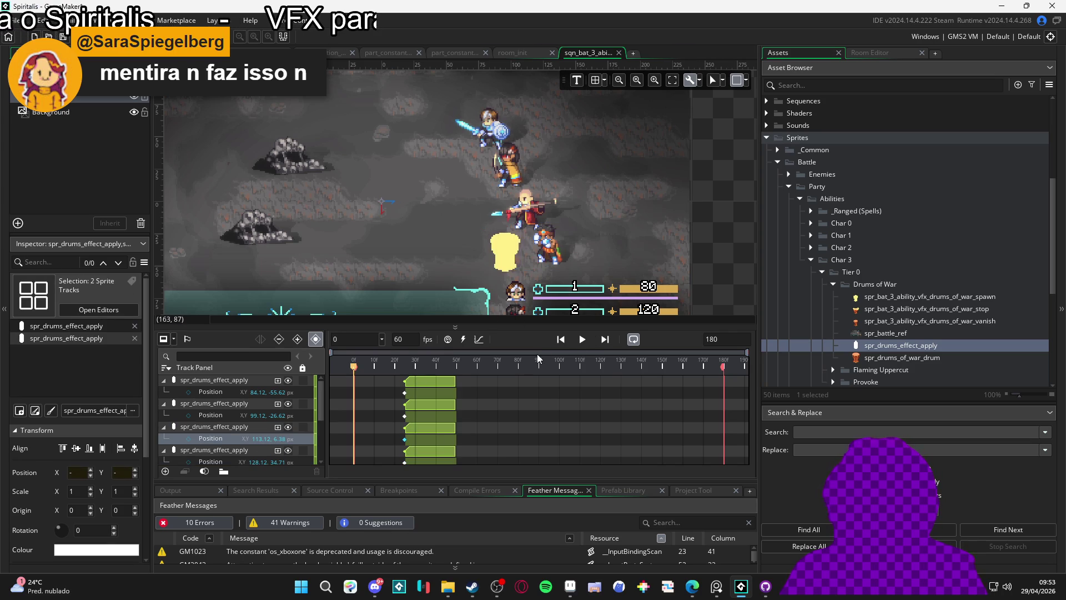
left_click(583, 339)
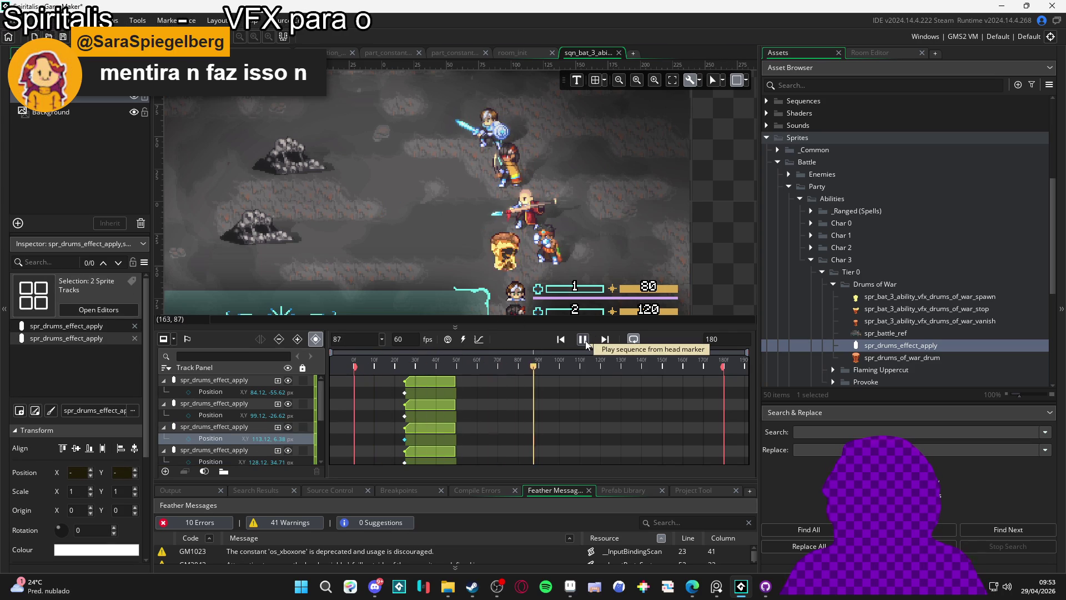
left_click(371, 364)
left_click_drag(374, 366, 440, 383)
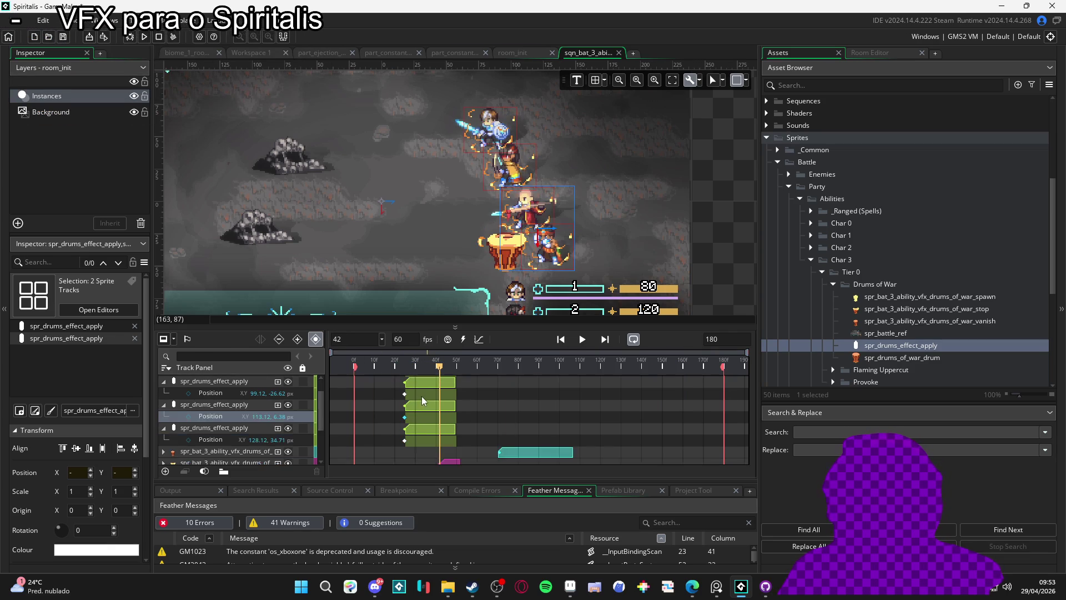
left_click_drag(477, 323, 477, 272)
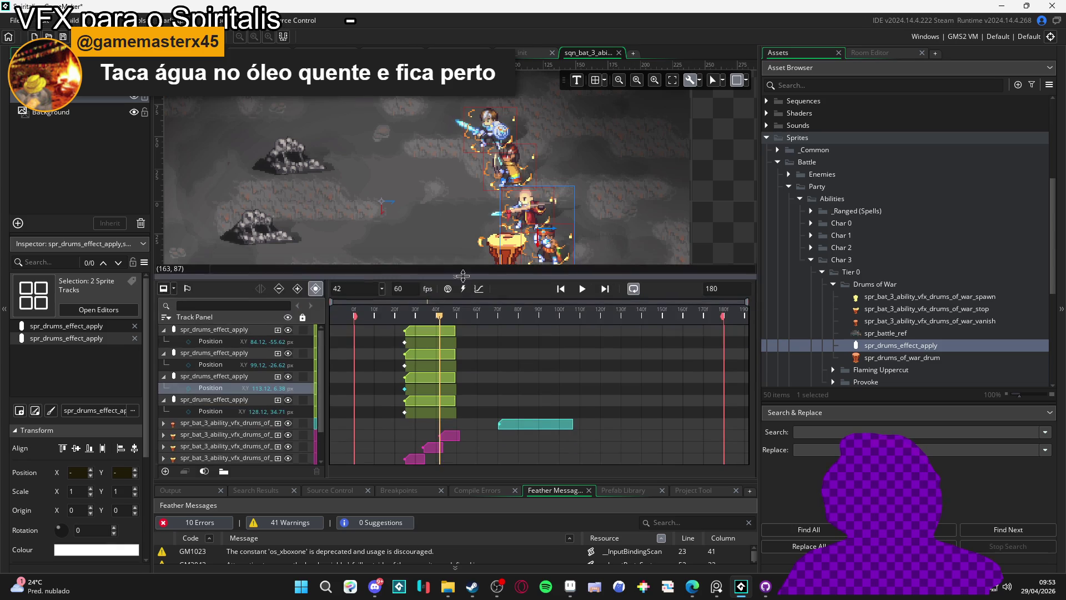
- Select the four ring tracks and move their clips to start near frame 40
left_click(425, 331)
left_click(422, 355, "ctrl")
left_click(421, 379, "ctrl")
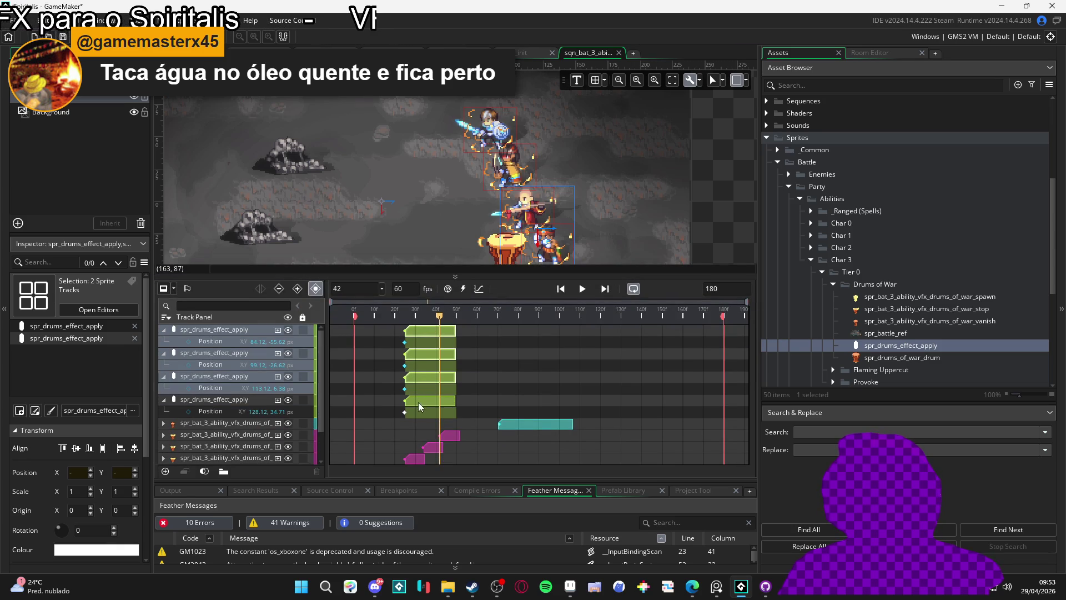
left_click(418, 401, "ctrl")
left_click_drag(422, 380, 459, 379)
- Preview the new timing, nudging the clips one frame earlier and replaying
key("space")
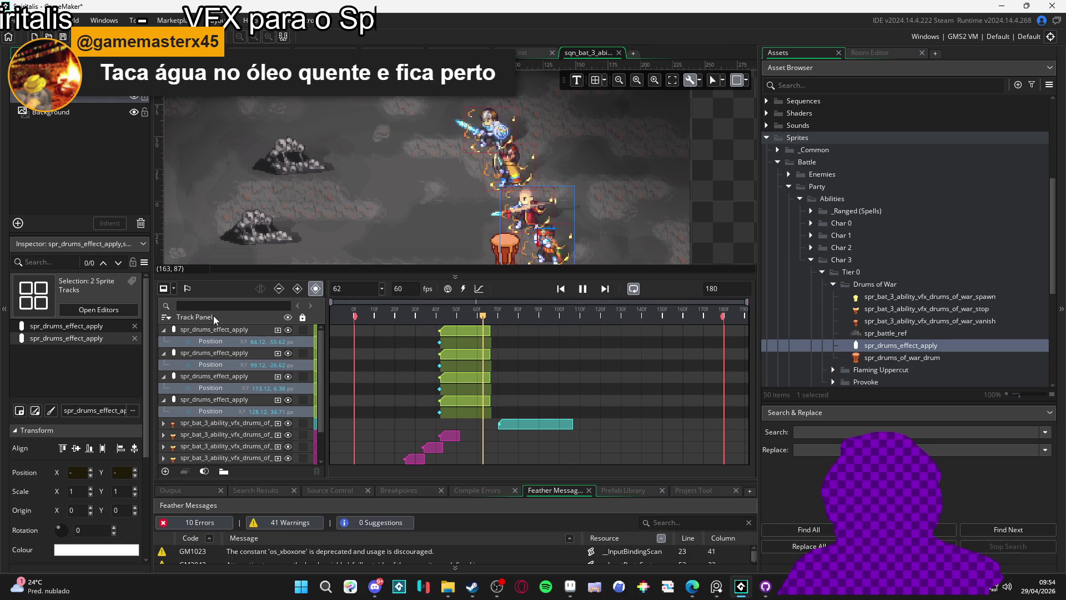
key("space")
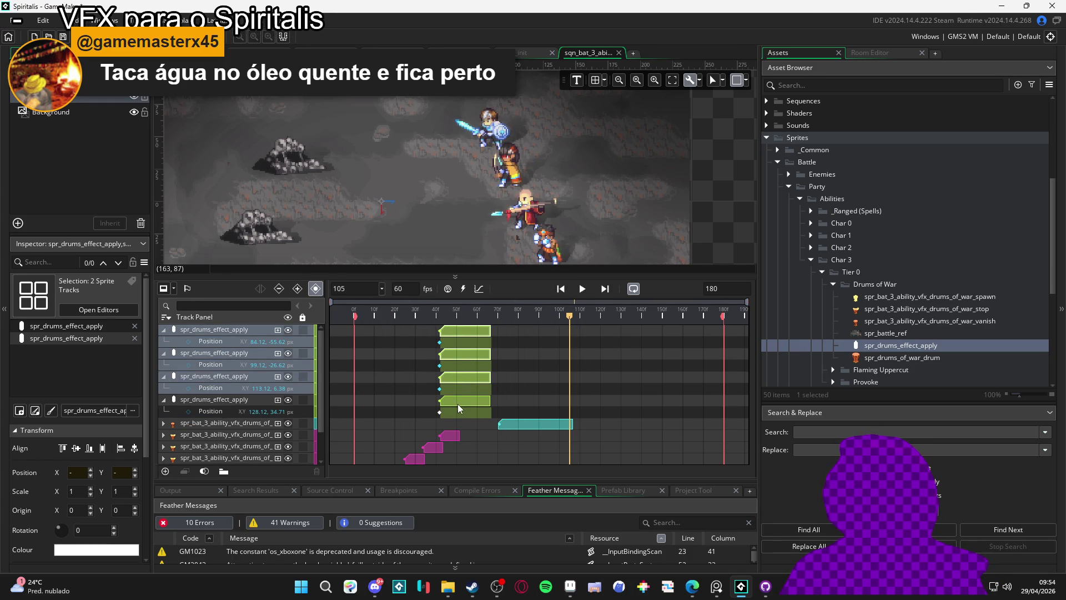
left_click_drag(458, 332, 456, 332)
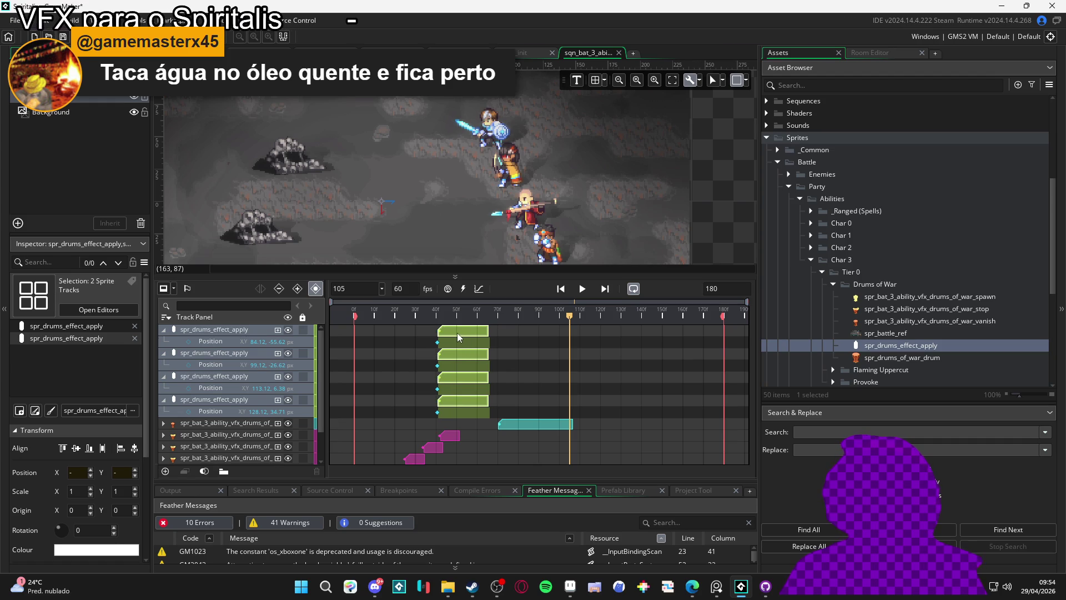
left_click(358, 317)
key("space")
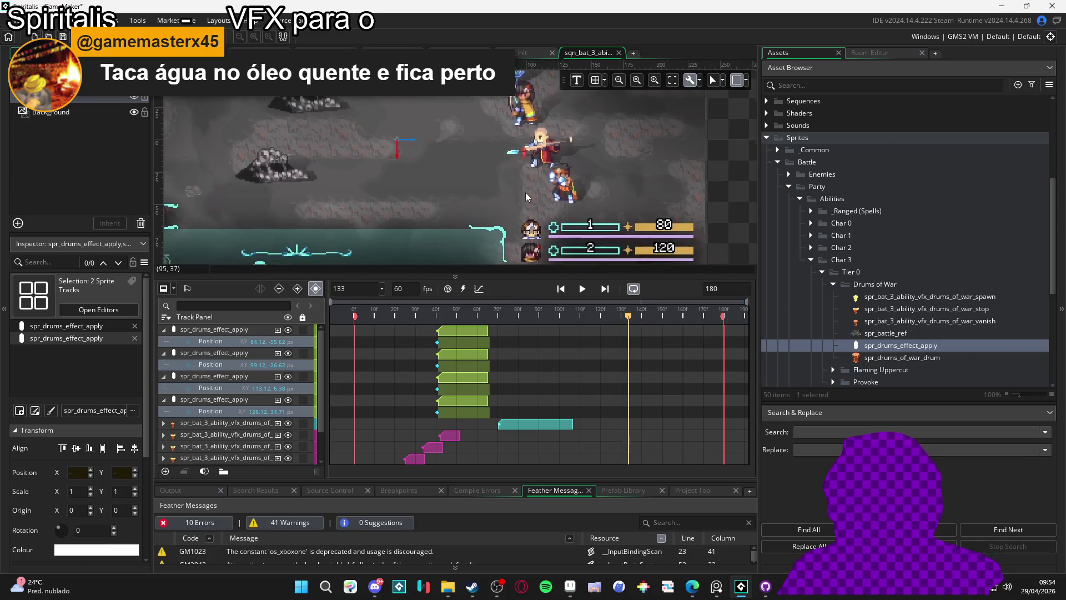
left_click(455, 276)
key("space")
scroll(530, 239, "up", 3)
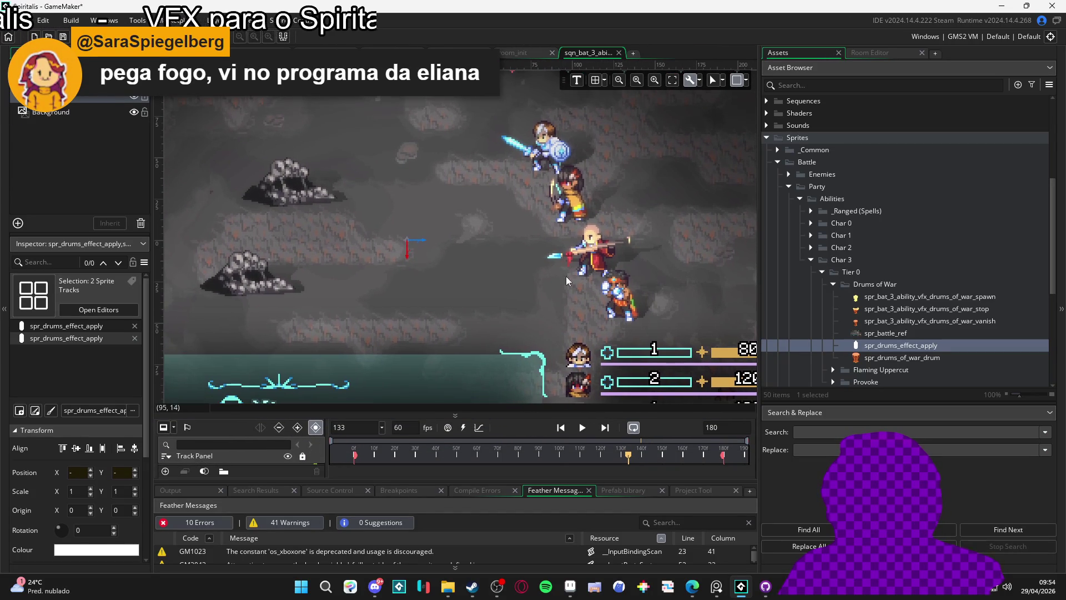
- Review playback, enlarge the timeline, and rewind the playhead to frame 0
left_click(581, 427)
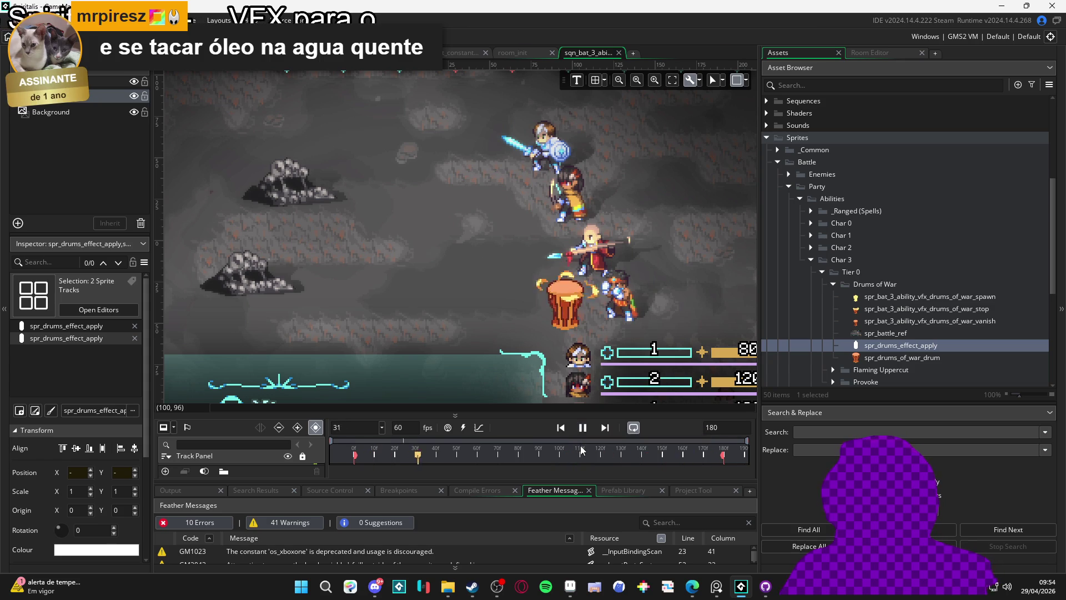
left_click(582, 450)
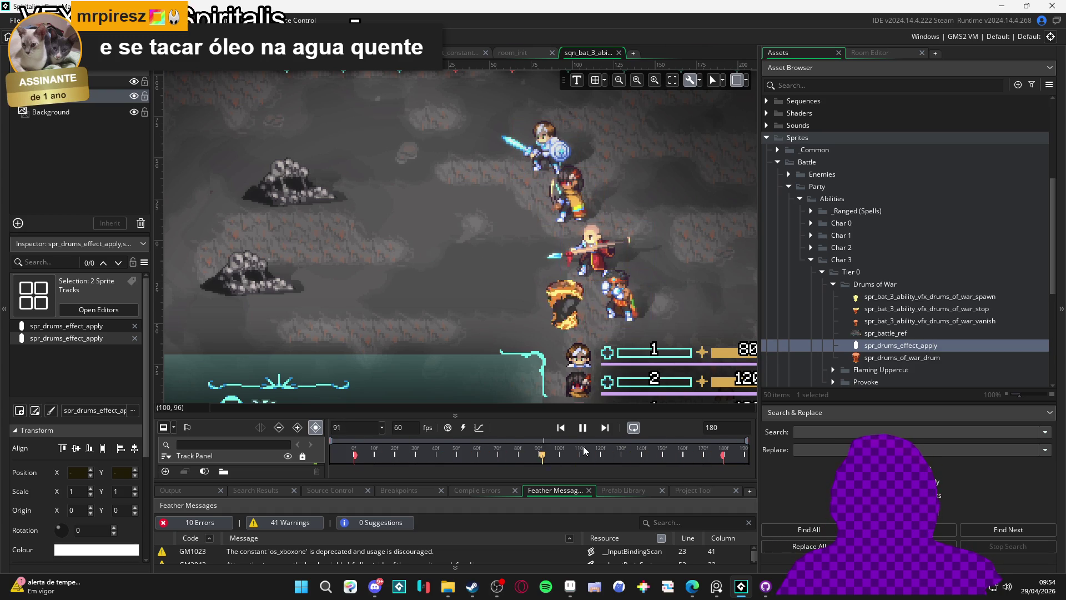
left_click(583, 427)
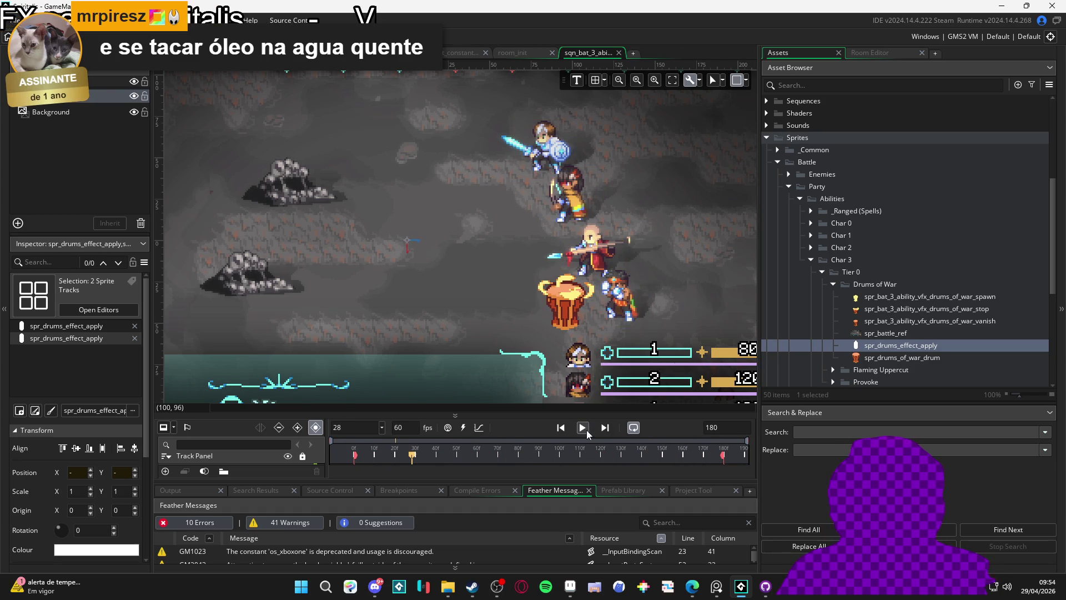
left_click_drag(613, 414, 614, 206)
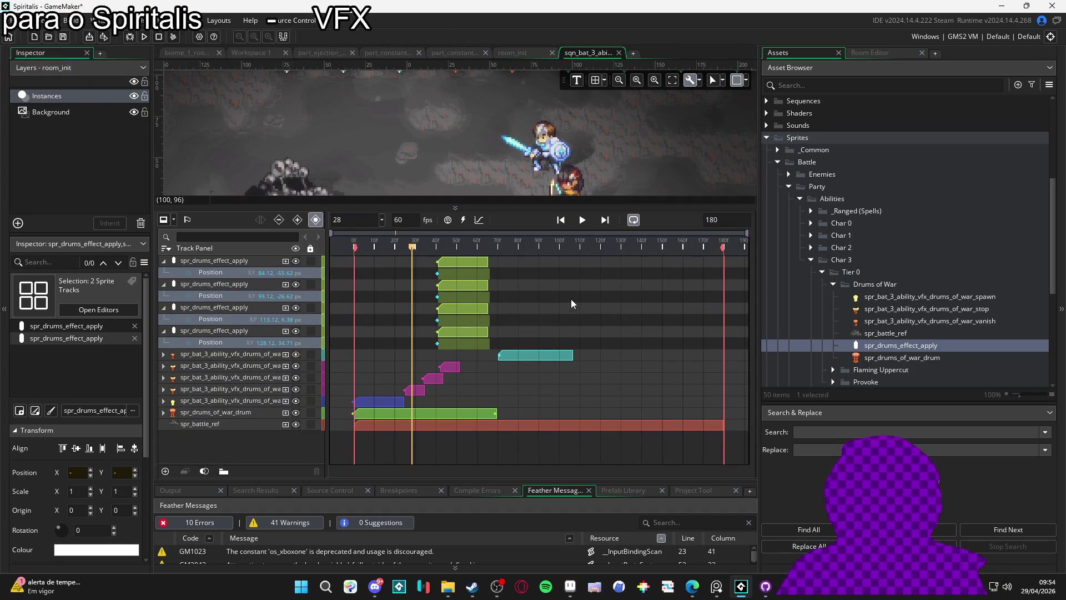
left_click_drag(547, 249, 327, 237)
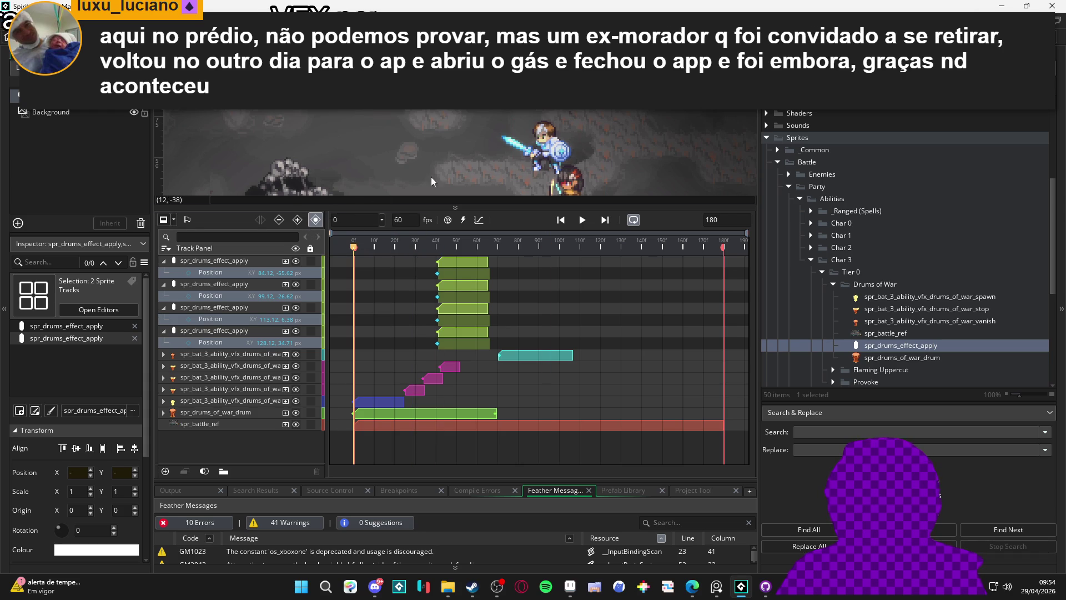
- Collapse the Position rows of all four spr_drums_effect_apply tracks
scroll(477, 183, "down", 3)
left_click(247, 318)
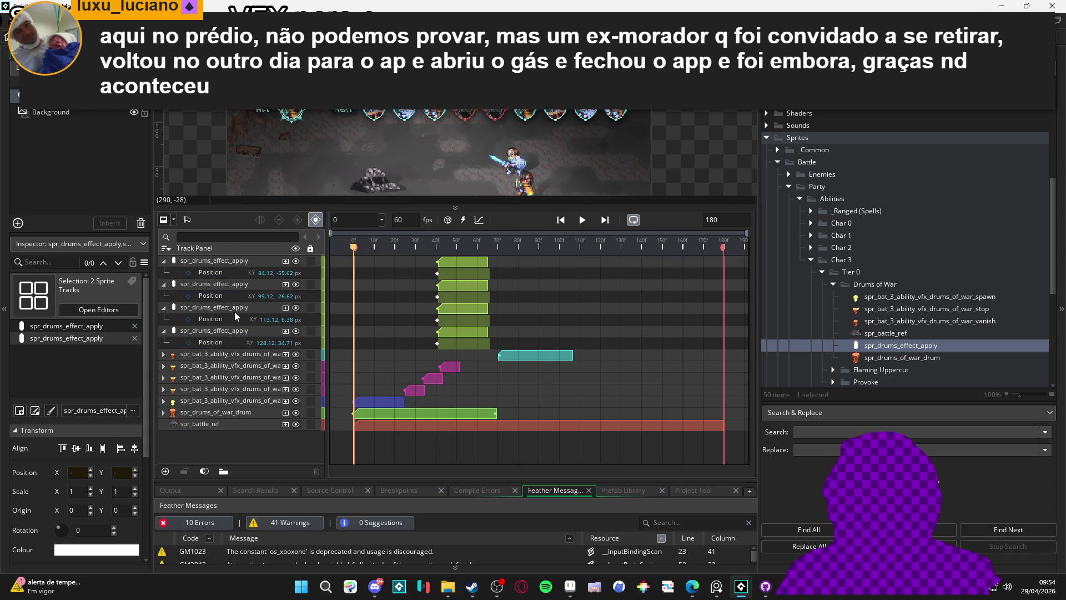
left_click(166, 262)
left_click(163, 261)
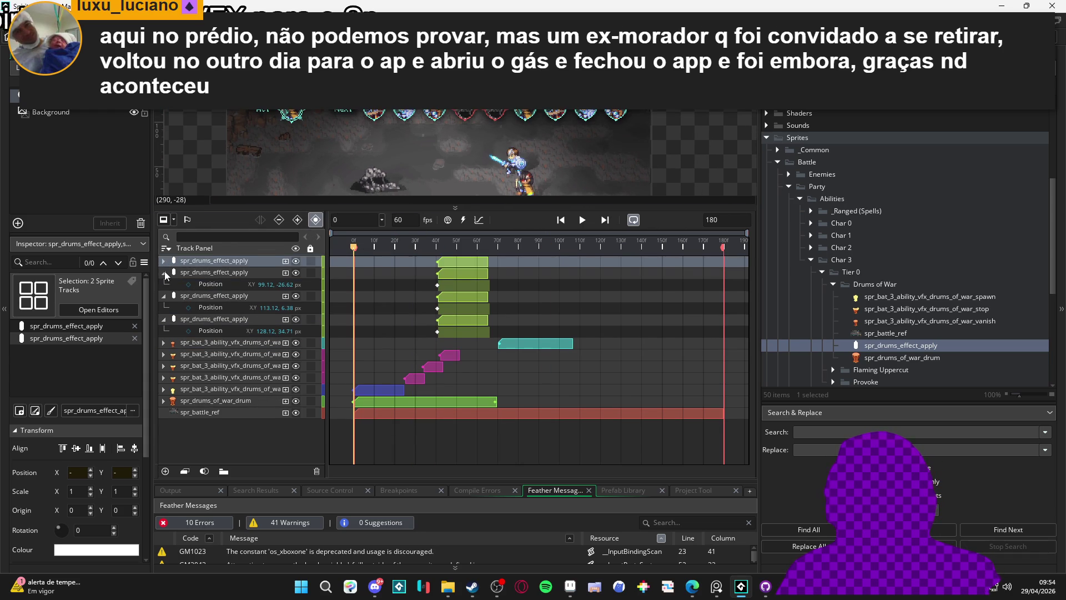
left_click(164, 272)
left_click(164, 284)
left_click(163, 296)
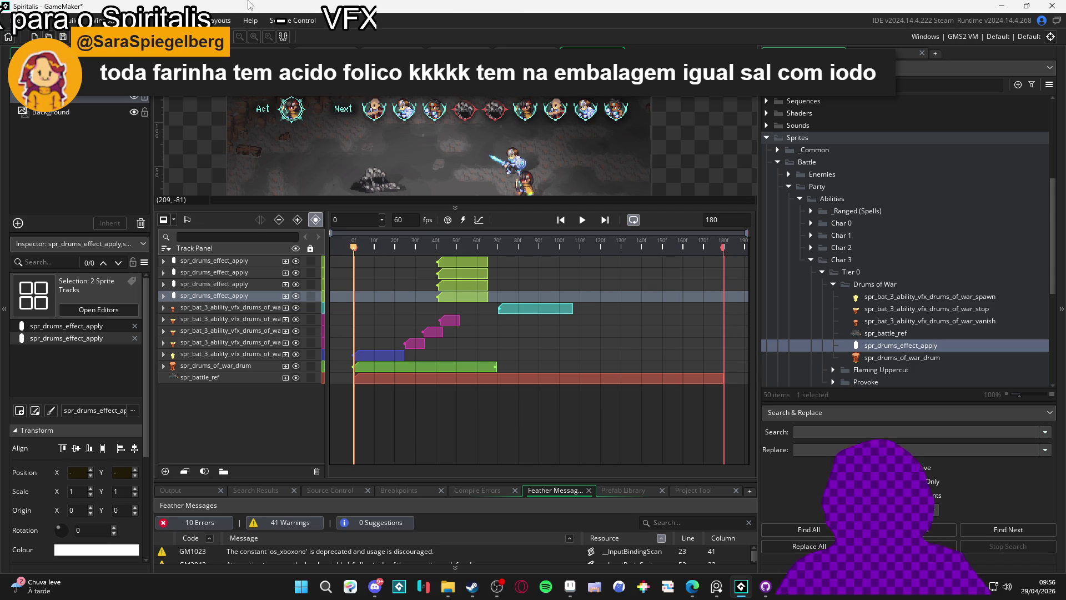
- Enlarge and zoom the room preview, then play the sequence to watch the rings
mouse_move(551, 204)
left_mouse_down()
mouse_move(550, 382)
mouse_move(526, 346)
left_mouse_up()
scroll(560, 258, "up", 3)
scroll(560, 258, "up", 2)
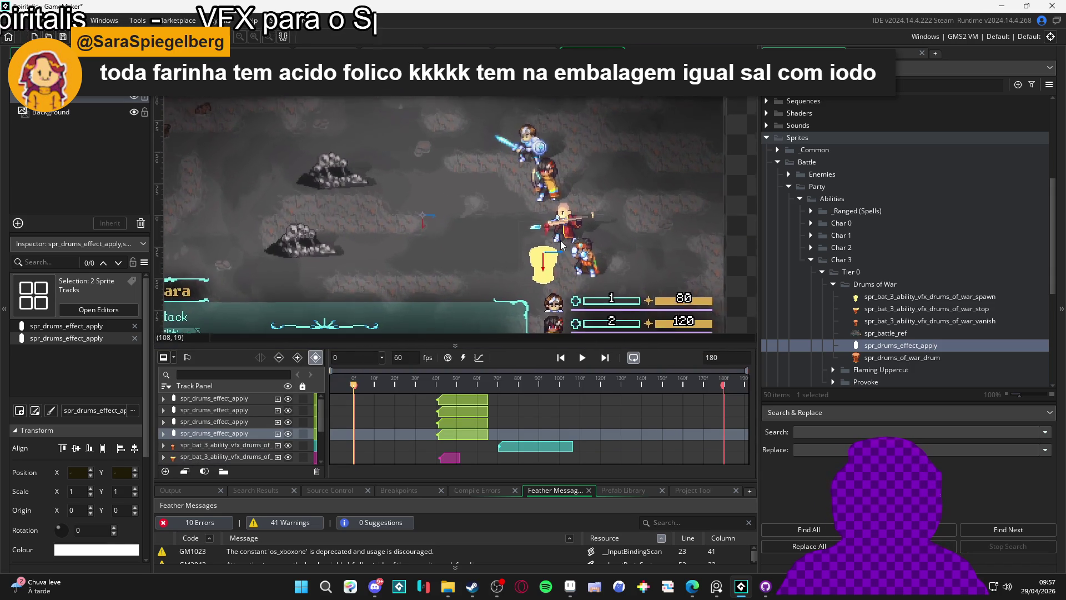
left_click(581, 358)
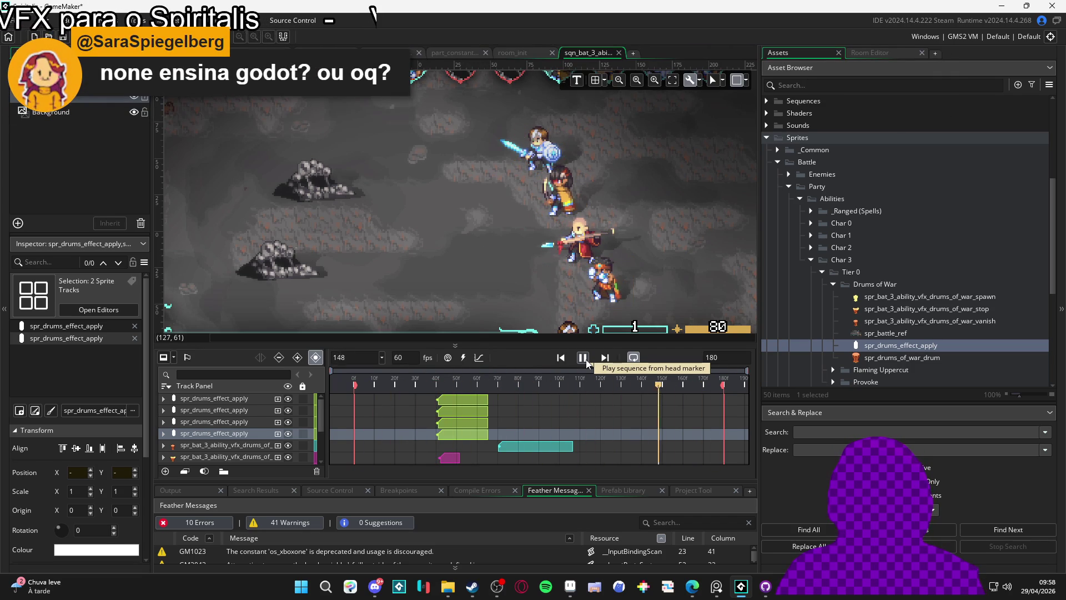
left_click(583, 358)
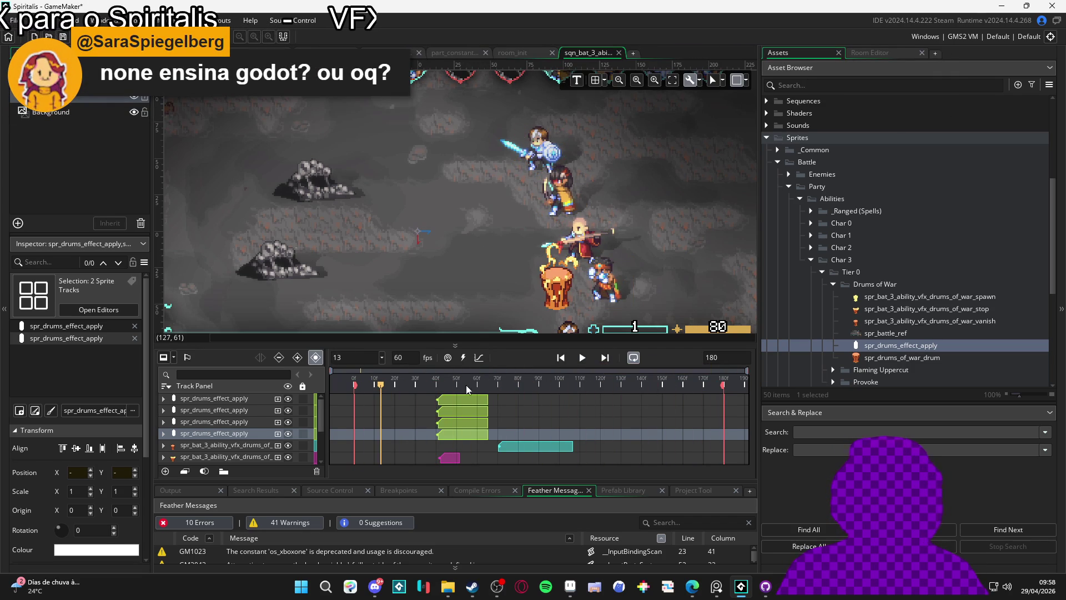
mouse_move(354, 383)
left_mouse_down()
mouse_move(446, 384)
mouse_move(438, 390)
left_mouse_up()
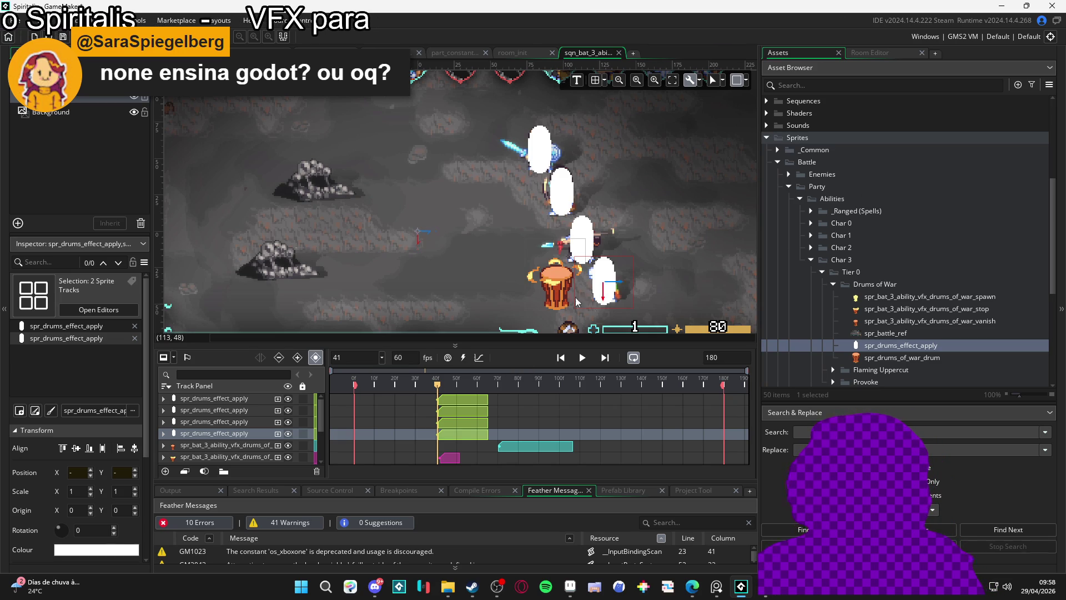
left_click(356, 379)
key("space")
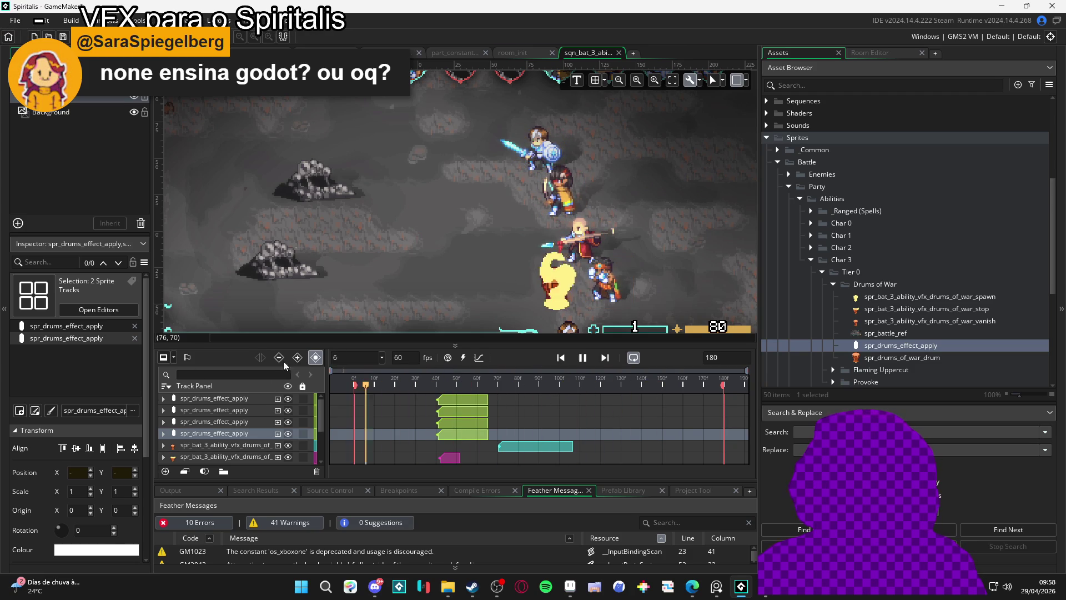
key("space")
key("space")
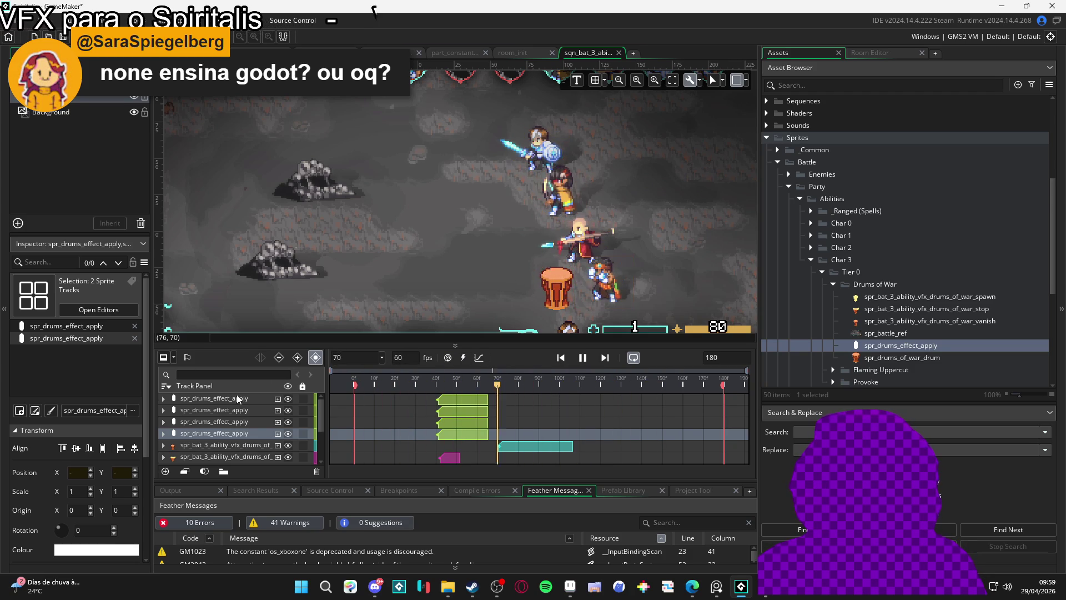
key("space")
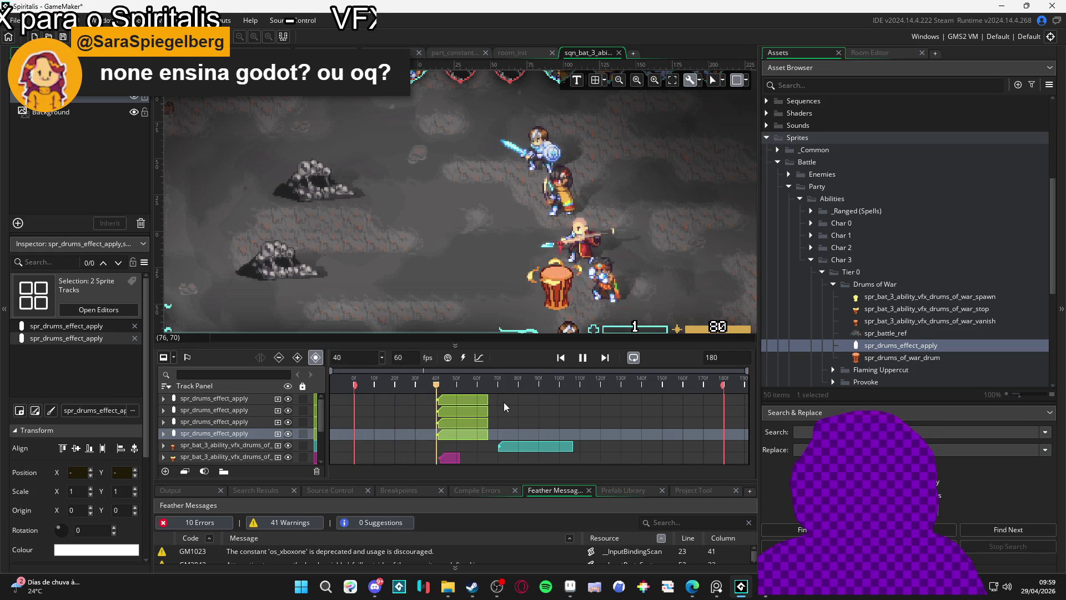
key("space")
left_click_drag(415, 222, 458, 238)
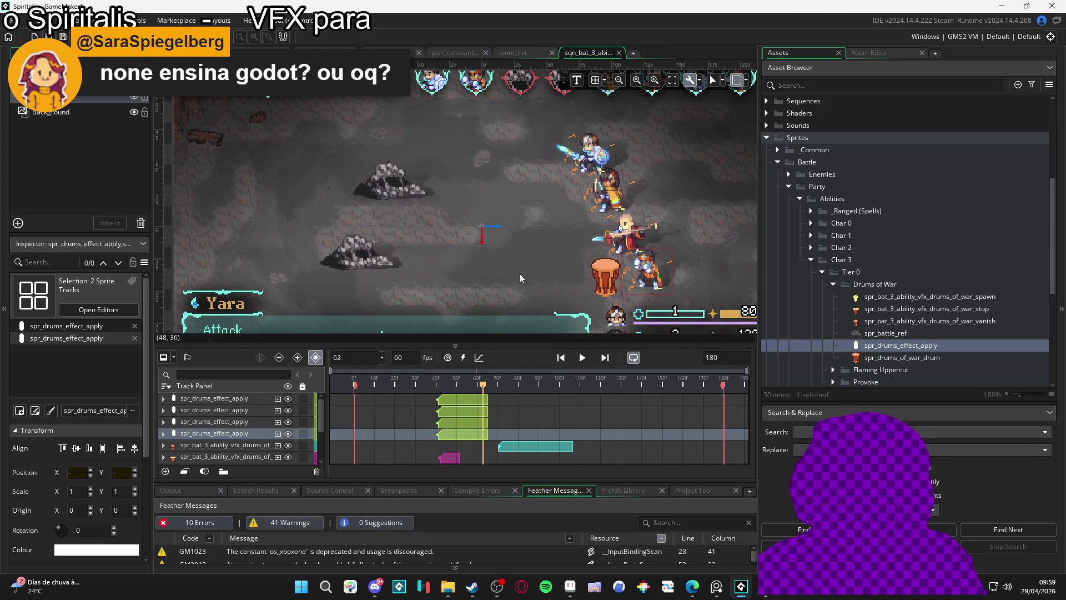
mouse_move(504, 301)
left_mouse_down()
mouse_move(388, 280)
mouse_move(444, 298)
left_mouse_up()
left_click_drag(475, 383, 398, 383)
key("space")
key("space")
mouse_move(559, 274)
left_mouse_down()
mouse_move(609, 291)
mouse_move(583, 295)
left_mouse_up()
key("space")
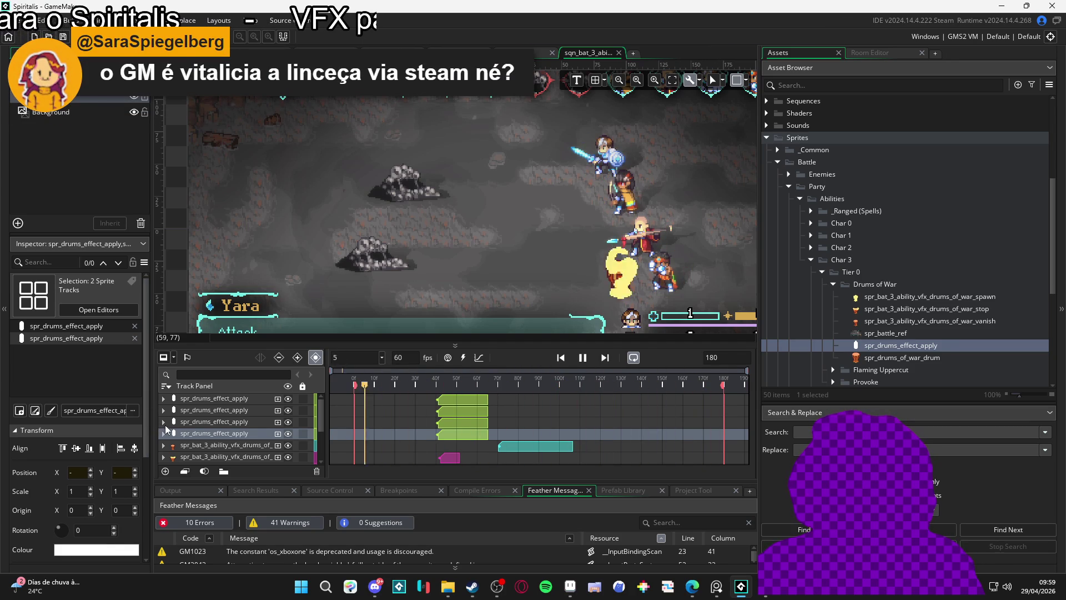
left_click(582, 357)
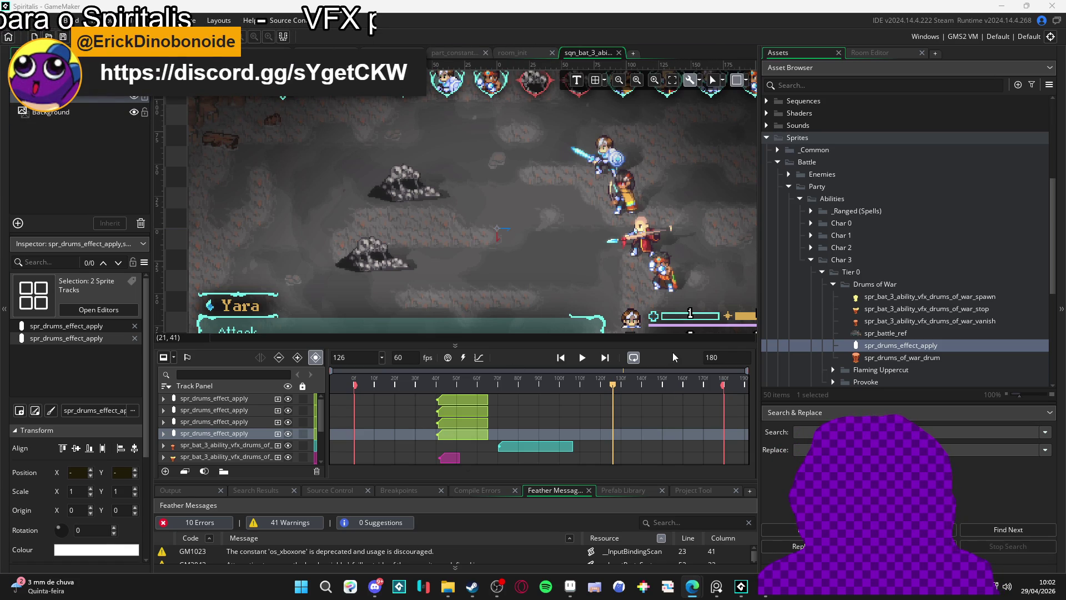
- Give the sequence preview more vertical room
left_click_drag(671, 344, 674, 404)
- Widen and zoom the canvas to show the party HUD, play the sequence, then open Windows search
left_click_drag(758, 371, 906, 371)
scroll(722, 270, "up", 3)
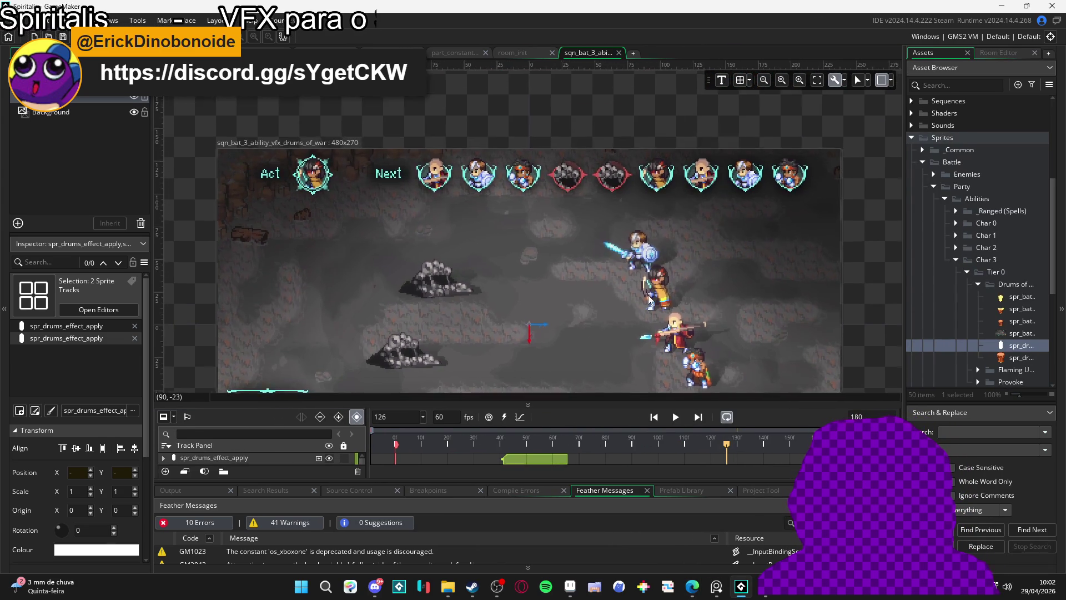
scroll(625, 289, "up", 3)
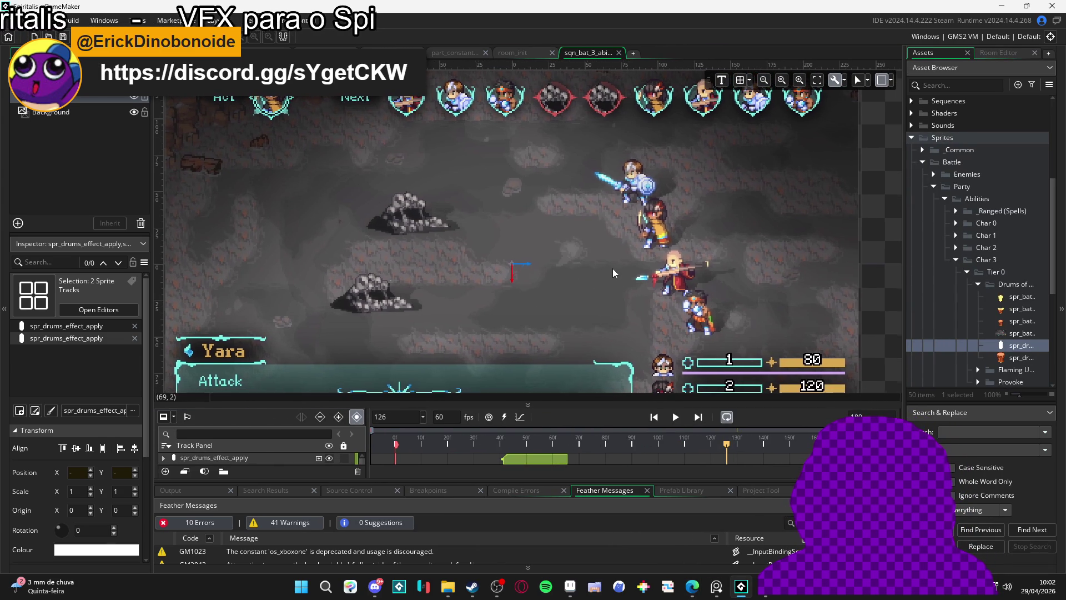
left_click(675, 417)
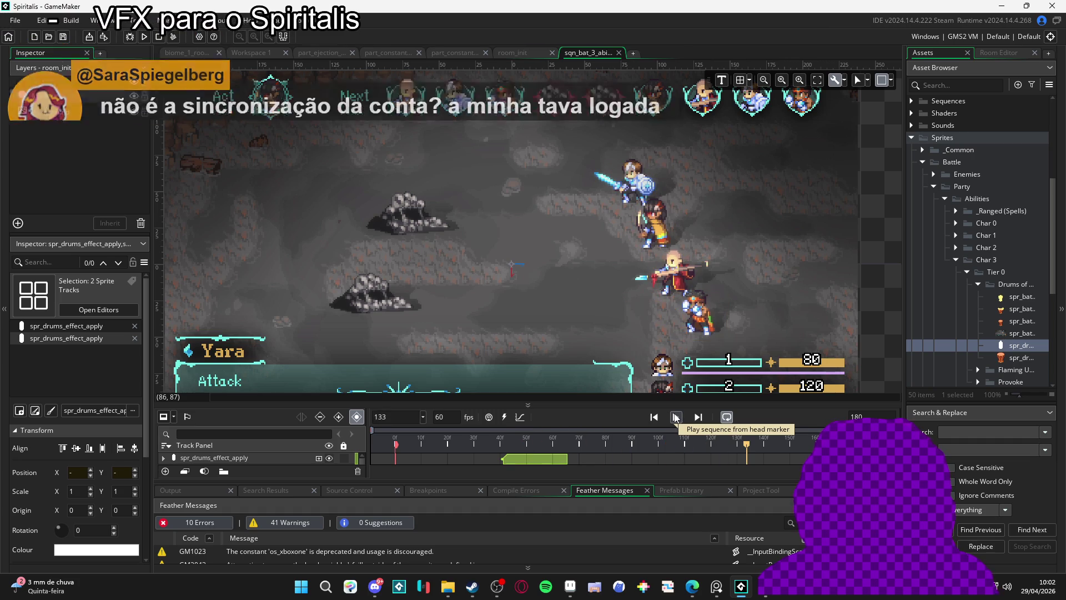
left_click(309, 593)
- Launch LICEcap and fit its 1236×566 capture frame over the battle canvas
type("ICEcapic")
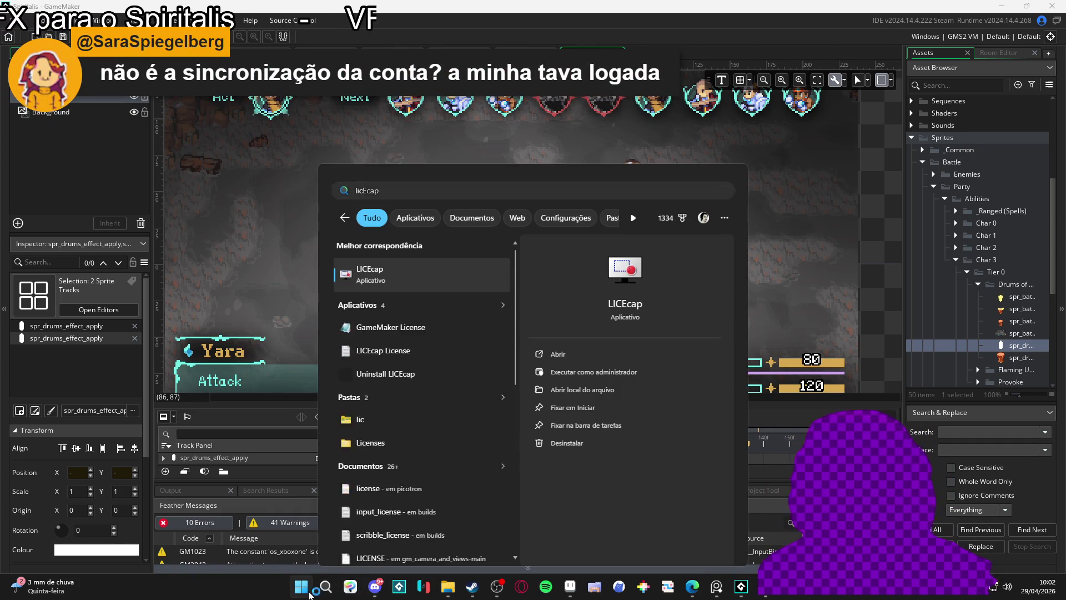
key("Return")
left_click_drag(916, 145, 290, 89)
mouse_move(434, 469)
left_mouse_down()
mouse_move(911, 428)
mouse_move(861, 409)
left_mouse_up()
- Start recording the canvas to a drums_of_war GIF in Imagens
left_click(809, 399)
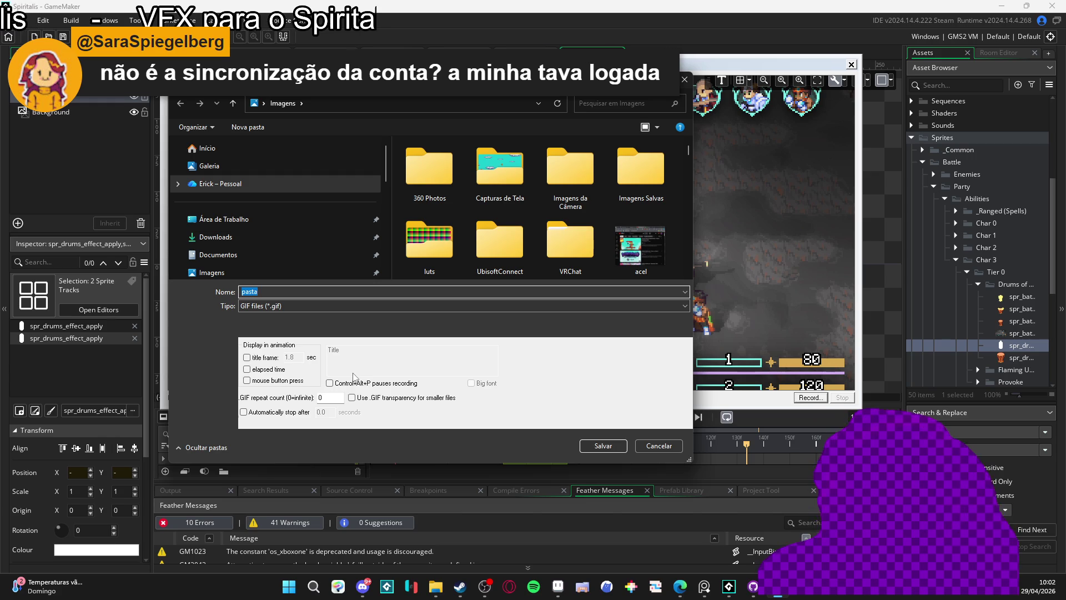
type("drums_of-wa")
key("BackSpace")
key("BackSpace")
key("BackSpace")
type("_war_")
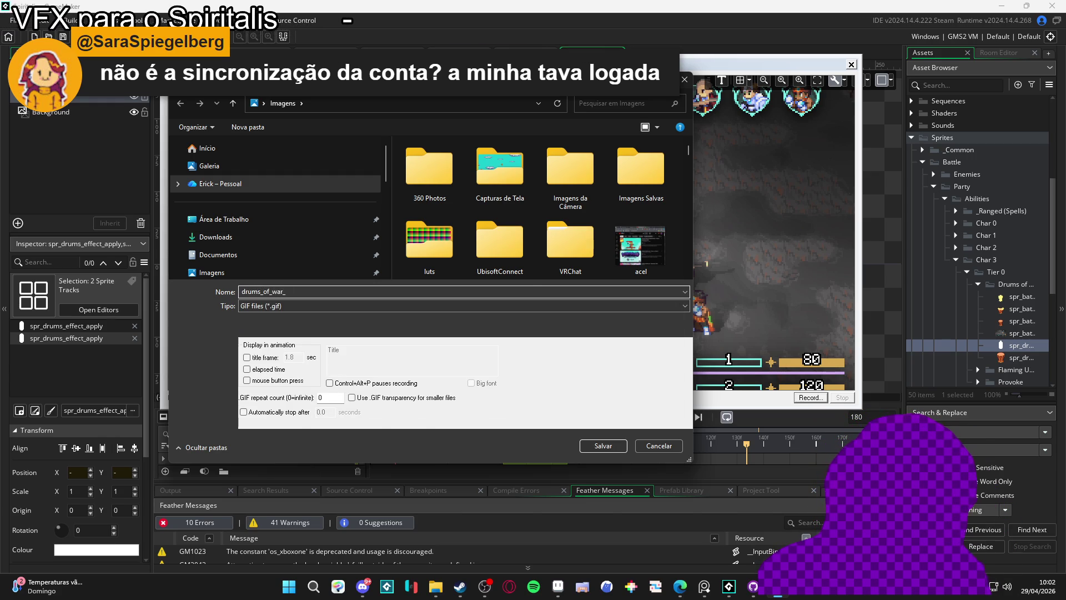
type("apply")
key("Return")
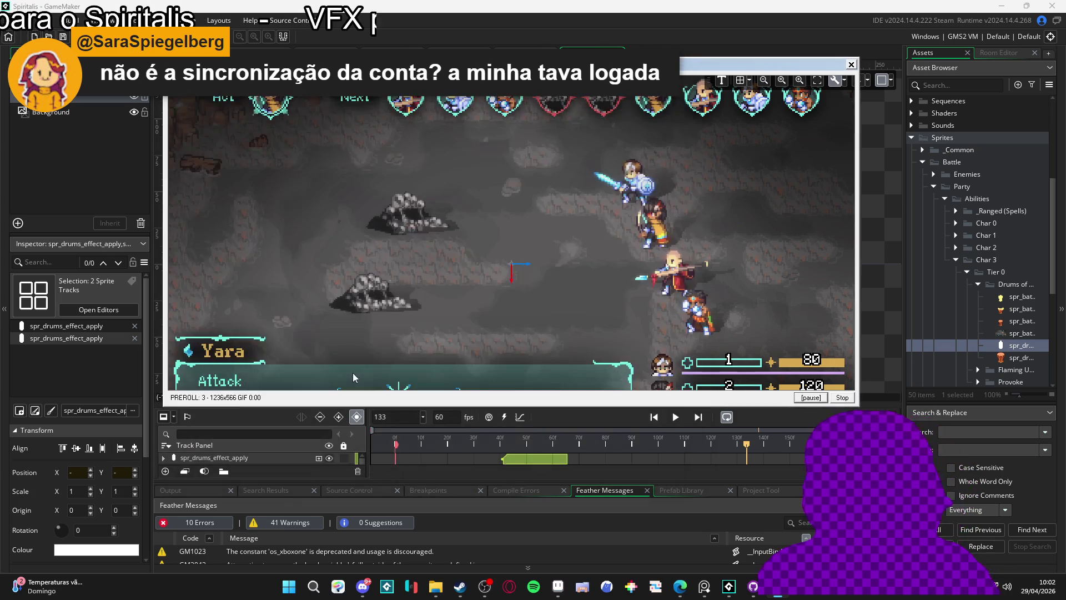
- Play the sequence, pause it, and stop the first GIF recording
left_click(676, 417)
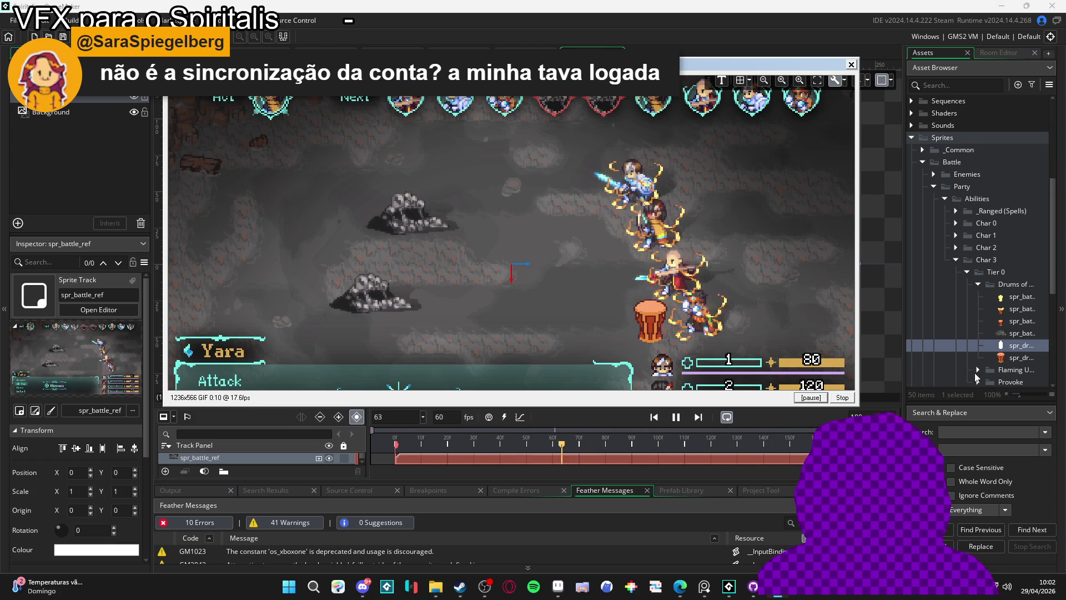
key("space")
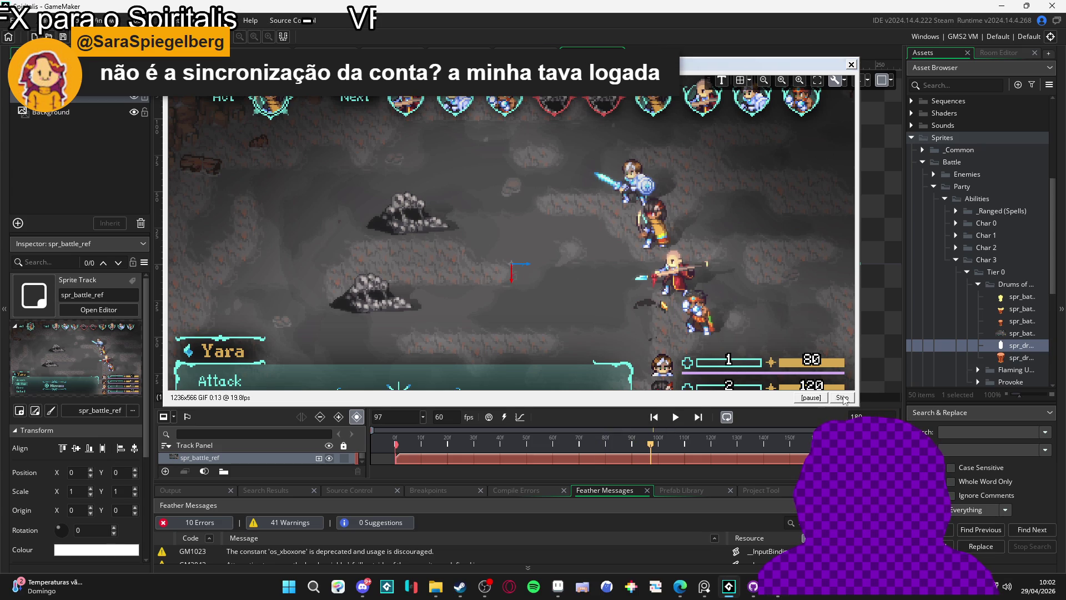
left_click(842, 397)
- Re-record the sequence playback as drums_of_war_mockup, overwriting the old GIF, then stop LICEcap
left_click(810, 397)
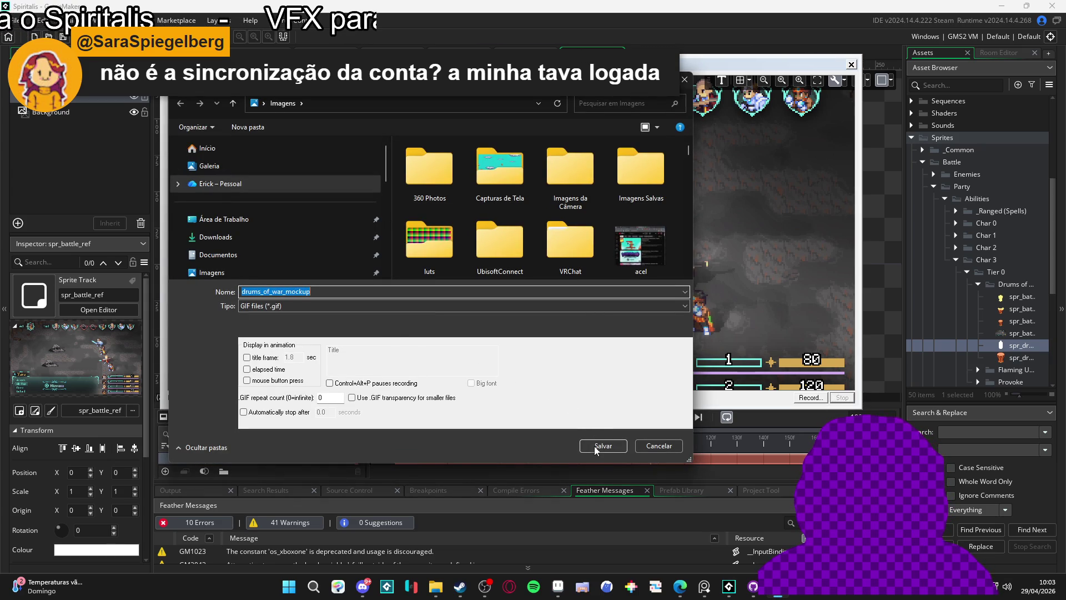
left_click(594, 445)
left_click(564, 294)
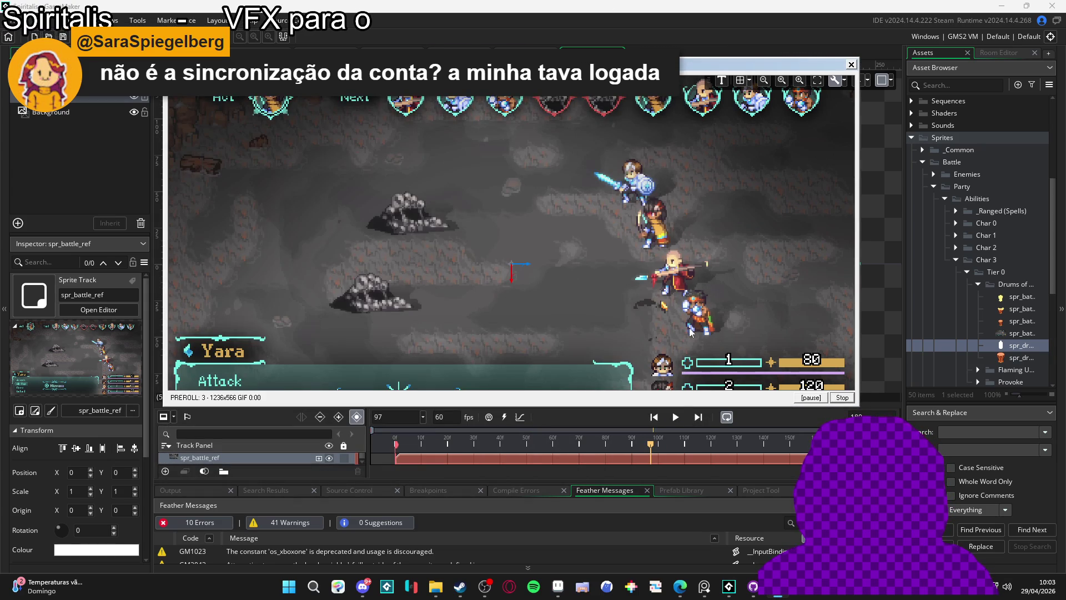
left_click(676, 417)
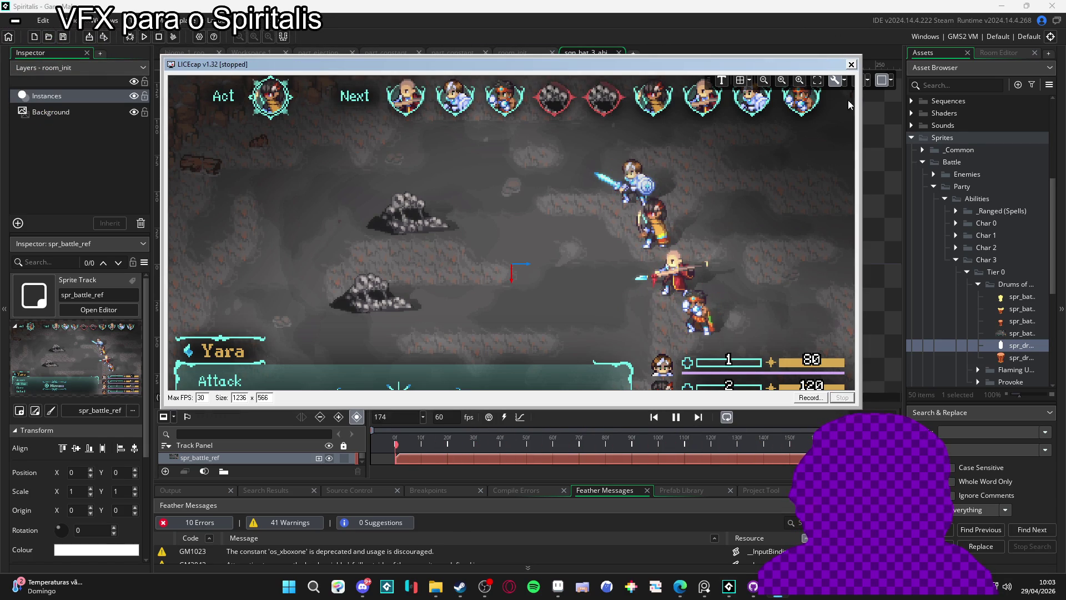
left_click(838, 397)
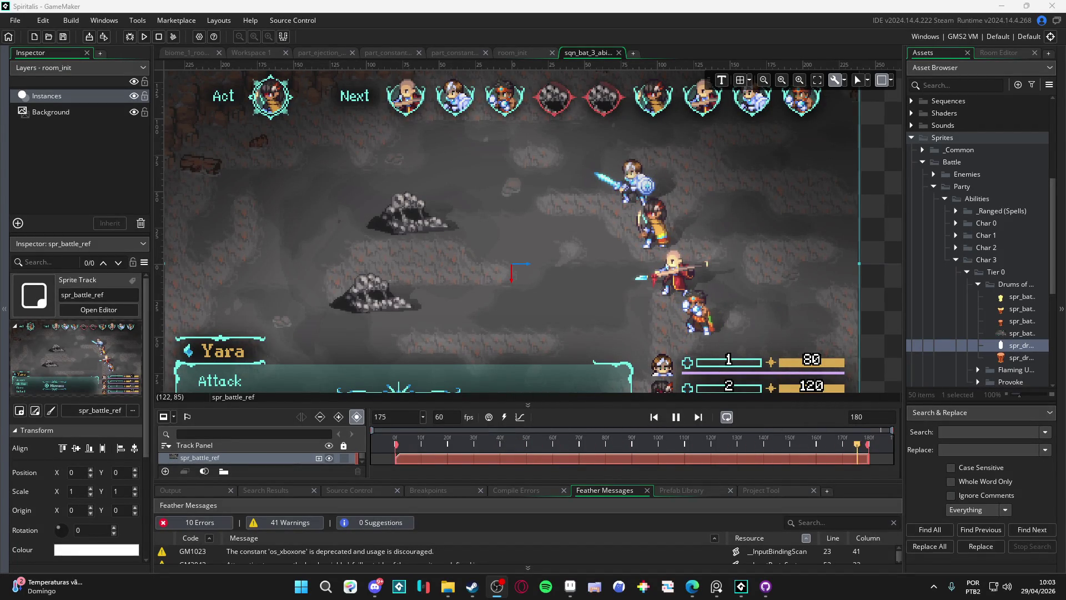
left_click(486, 7)
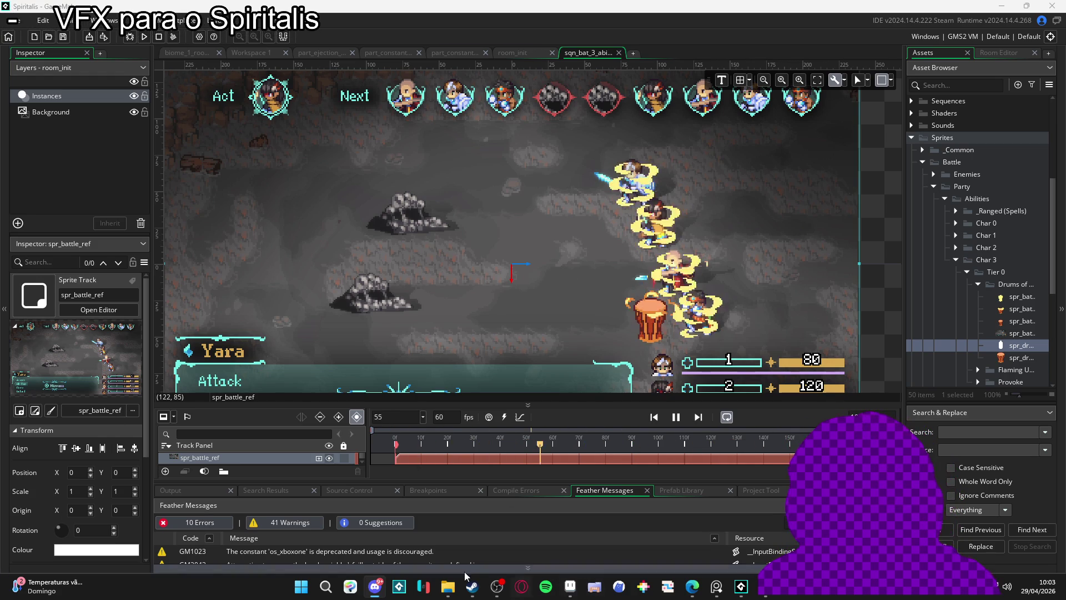
- Close the console log window and bring the drums of war folder forward
left_click(423, 586)
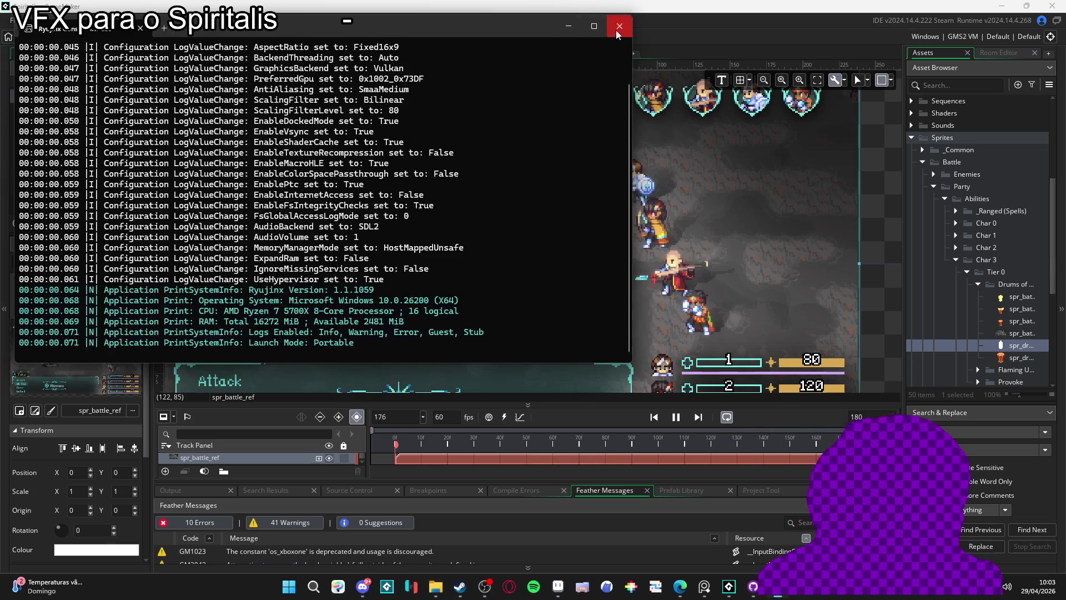
left_click(621, 25)
key("alt+Tab")
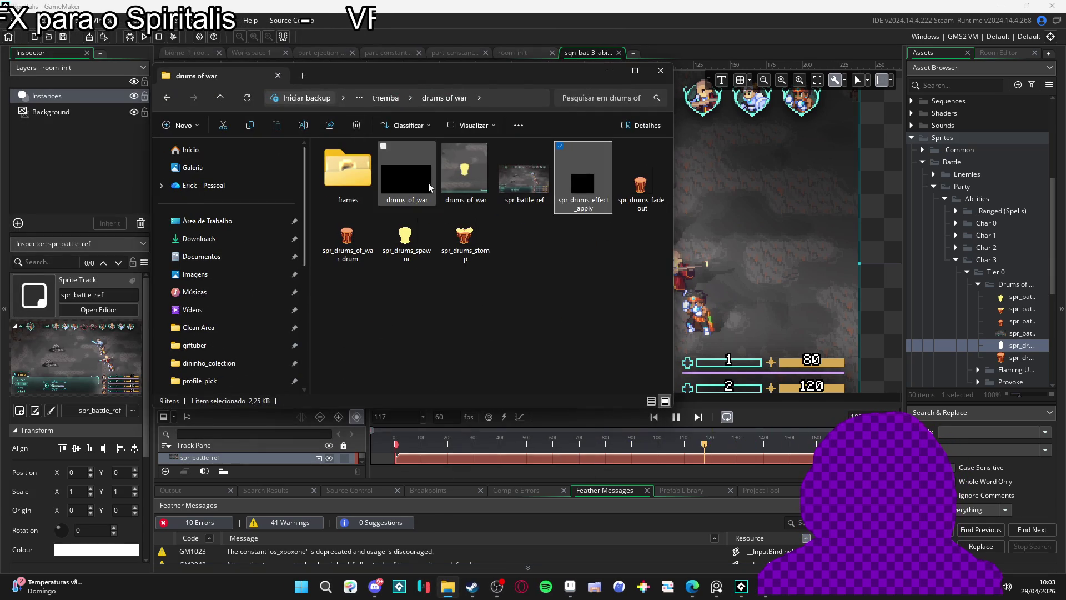
left_click(304, 74)
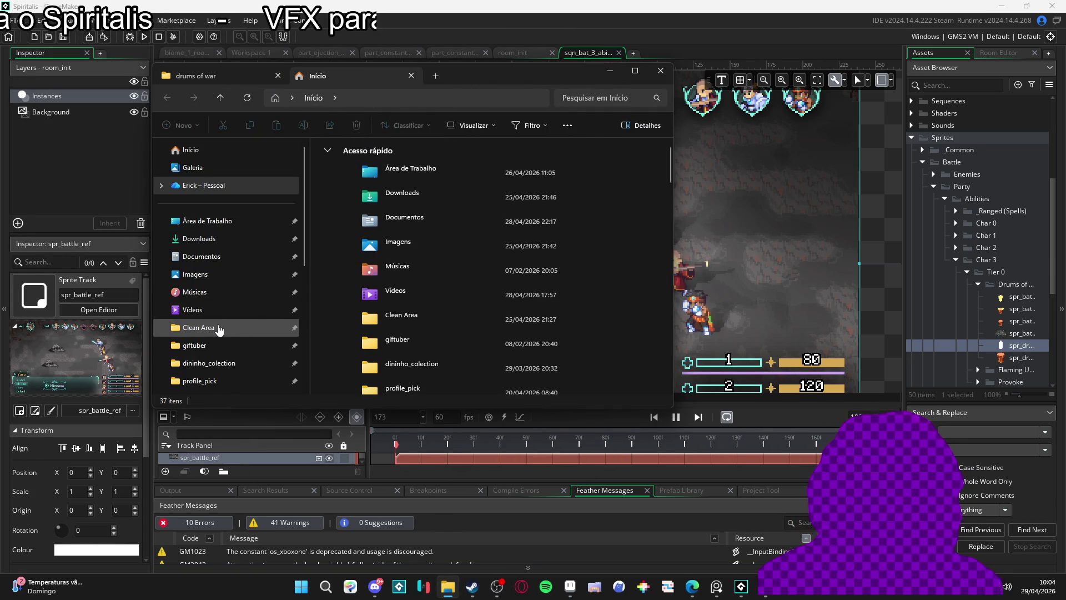
scroll(219, 328, "down", 2)
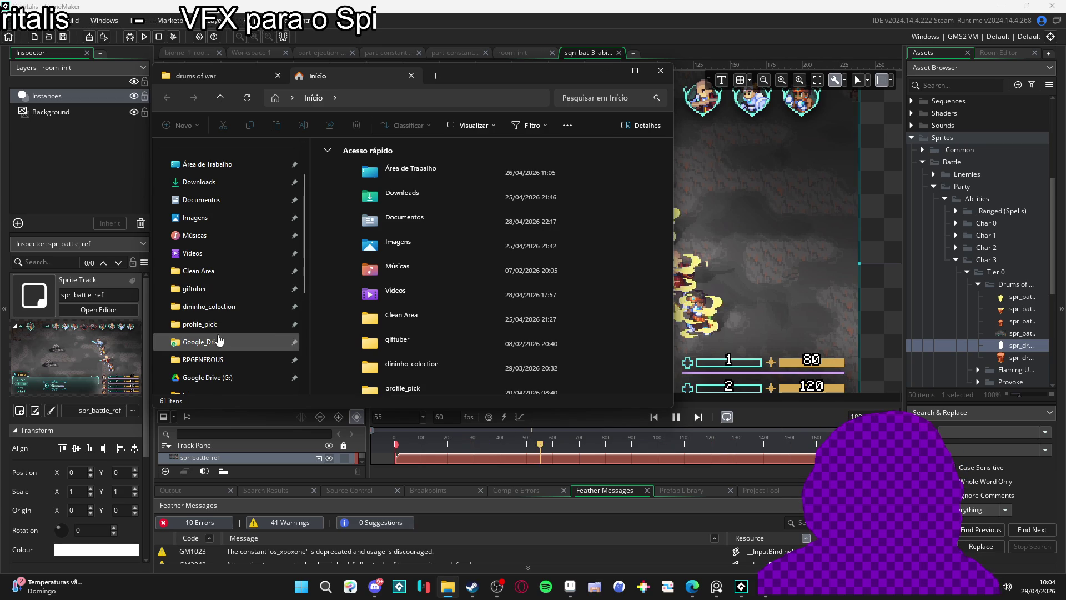
left_click(222, 251)
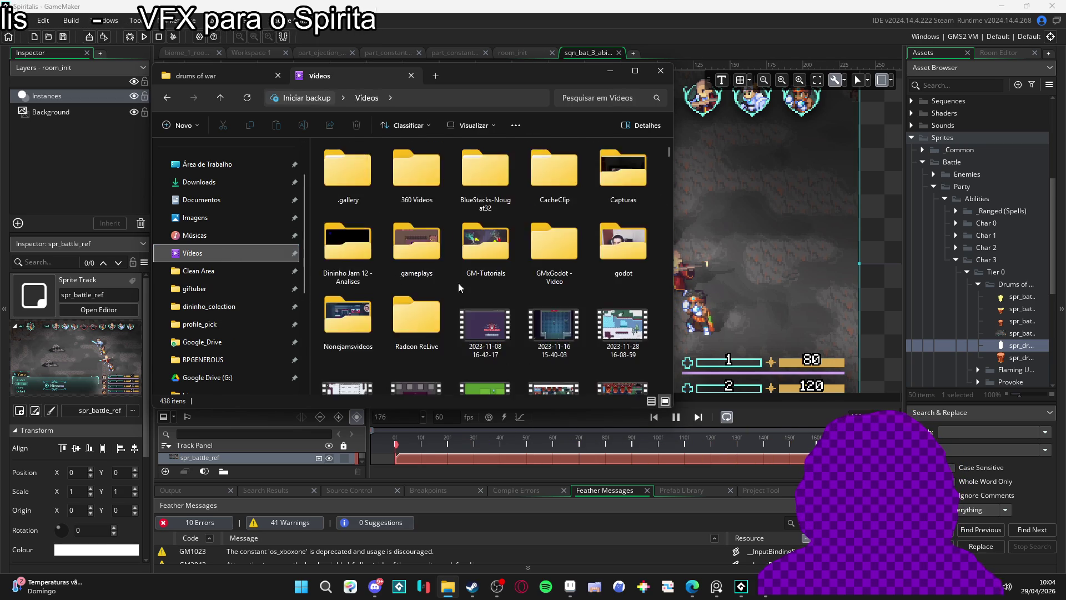
scroll(457, 282, "down", 10)
scroll(661, 315, "down", 2)
left_click_drag(668, 258, 665, 381)
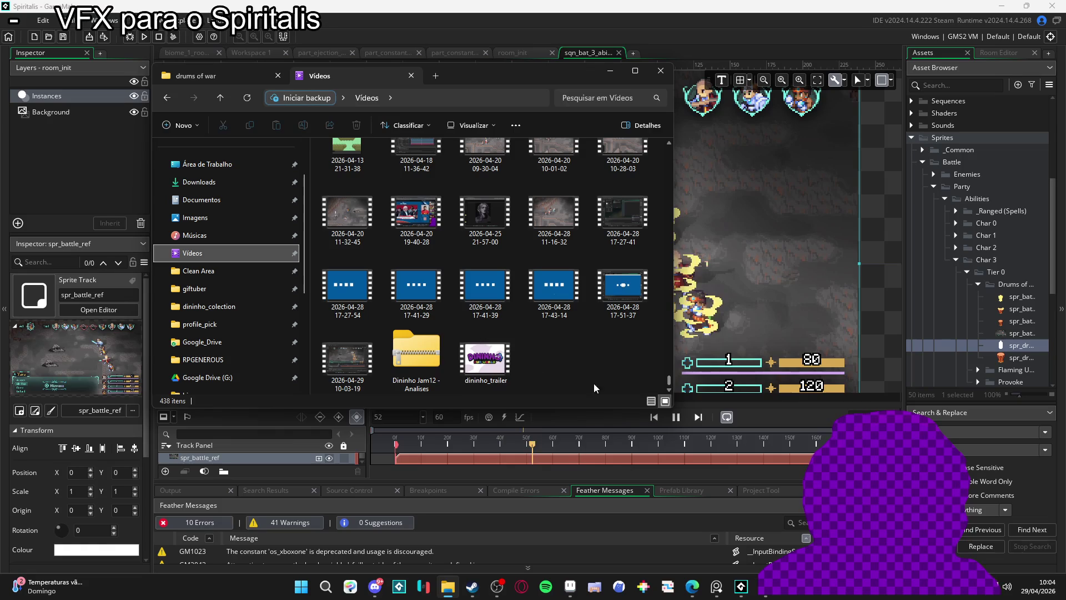
left_click(328, 342)
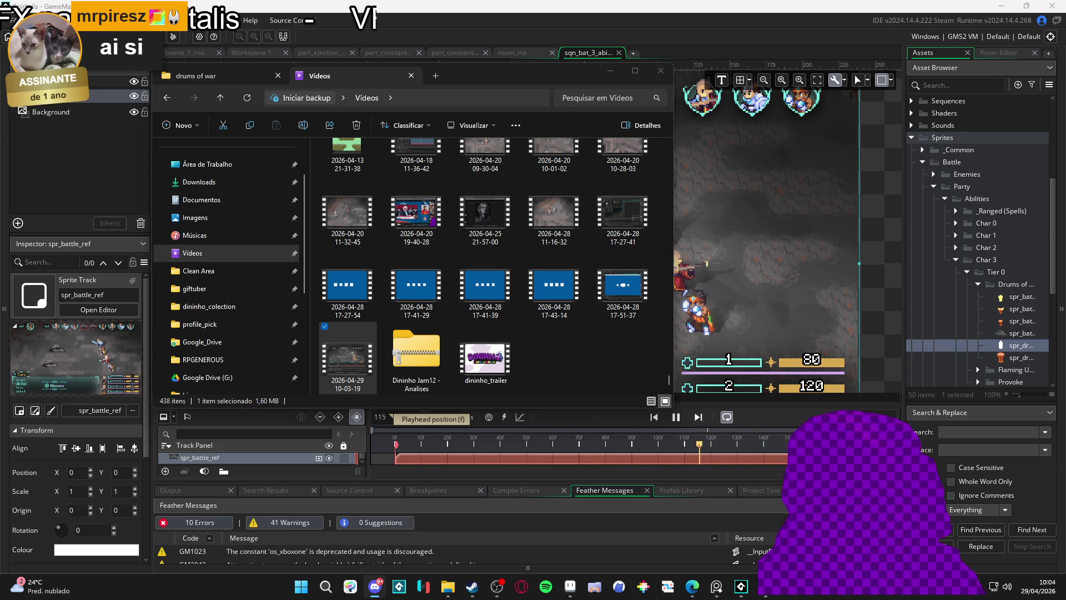
key("alt+Tab")
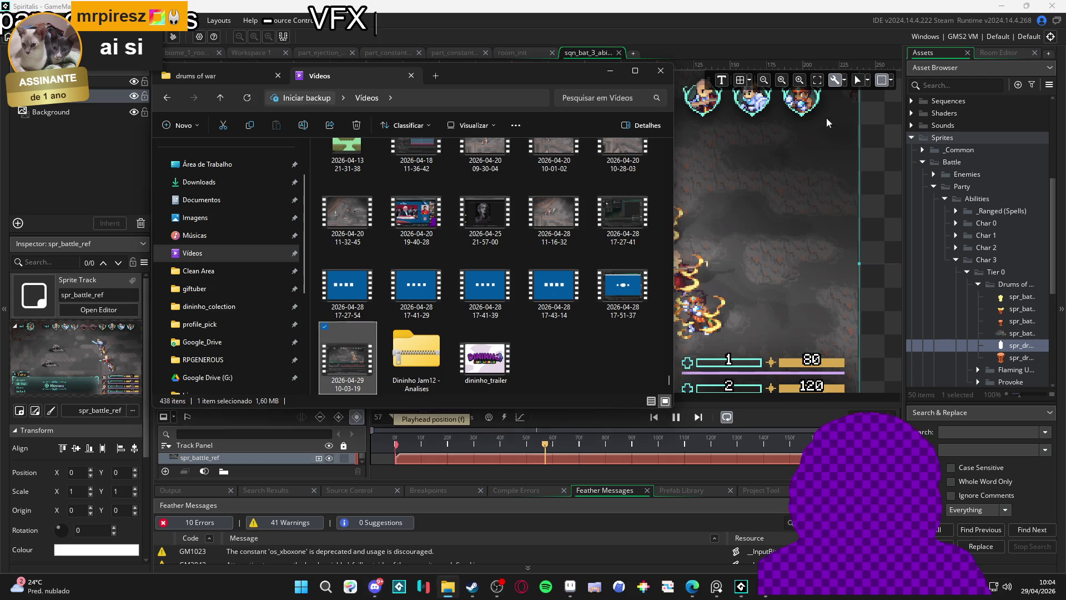
key("alt+Tab")
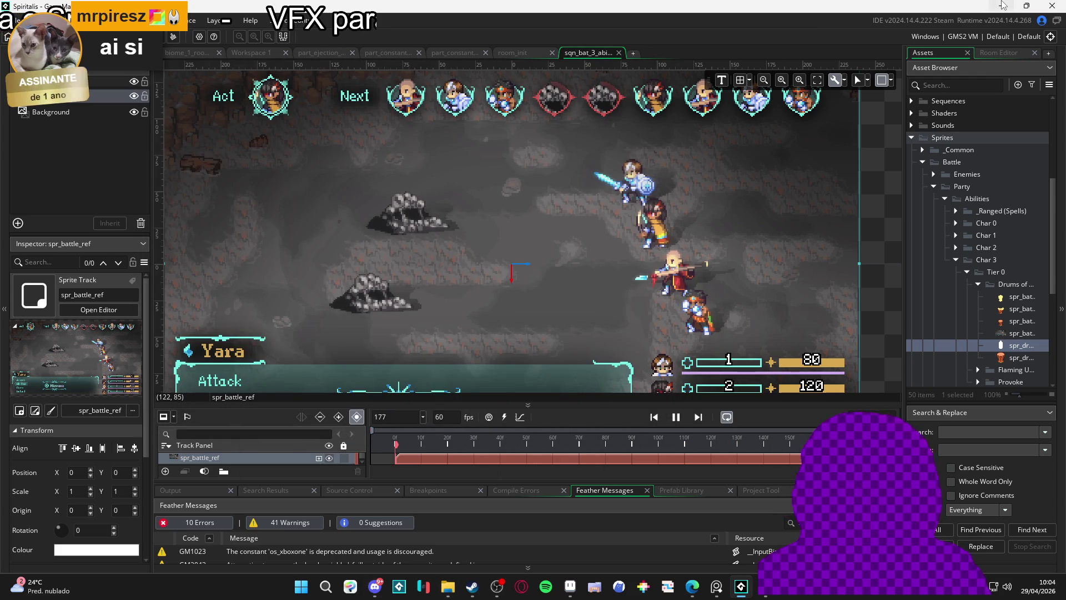
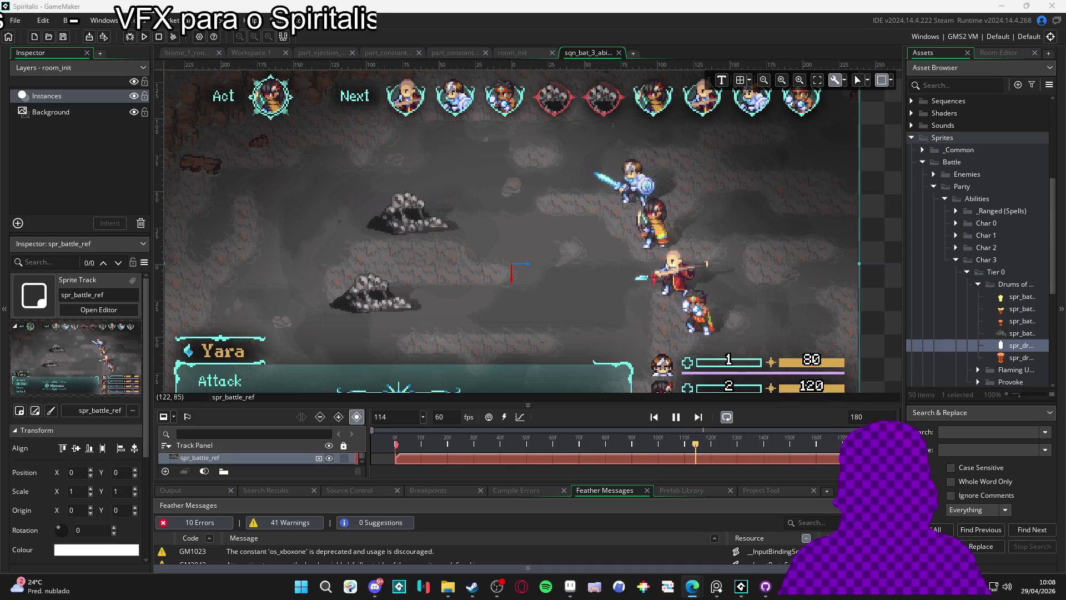
- View Yara's running GIF in Discord's media viewer, then return to GameMaker
key("alt+Tab")
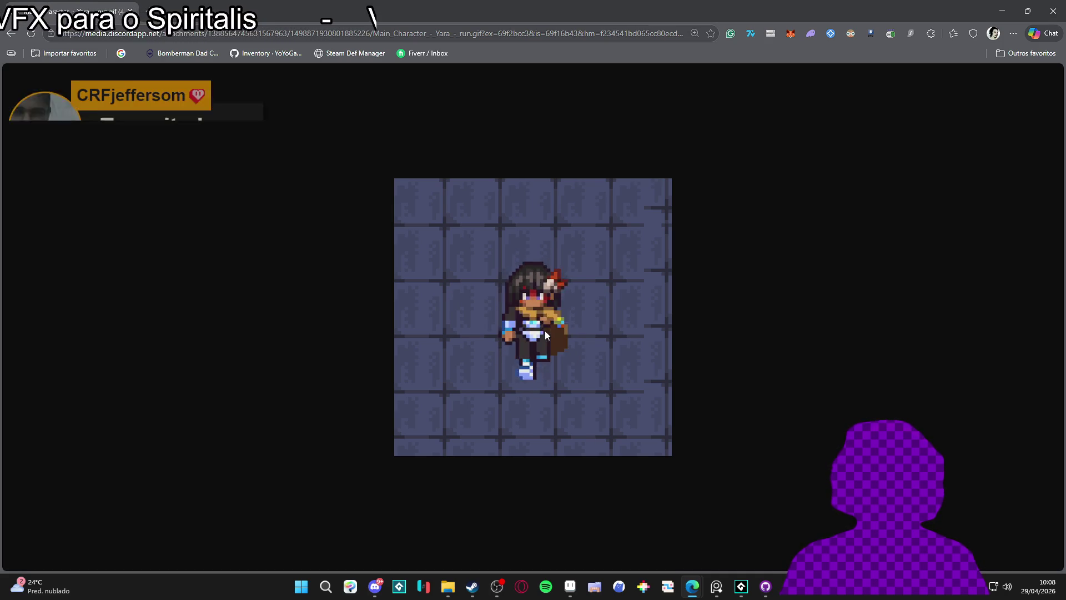
key("alt+Tab")
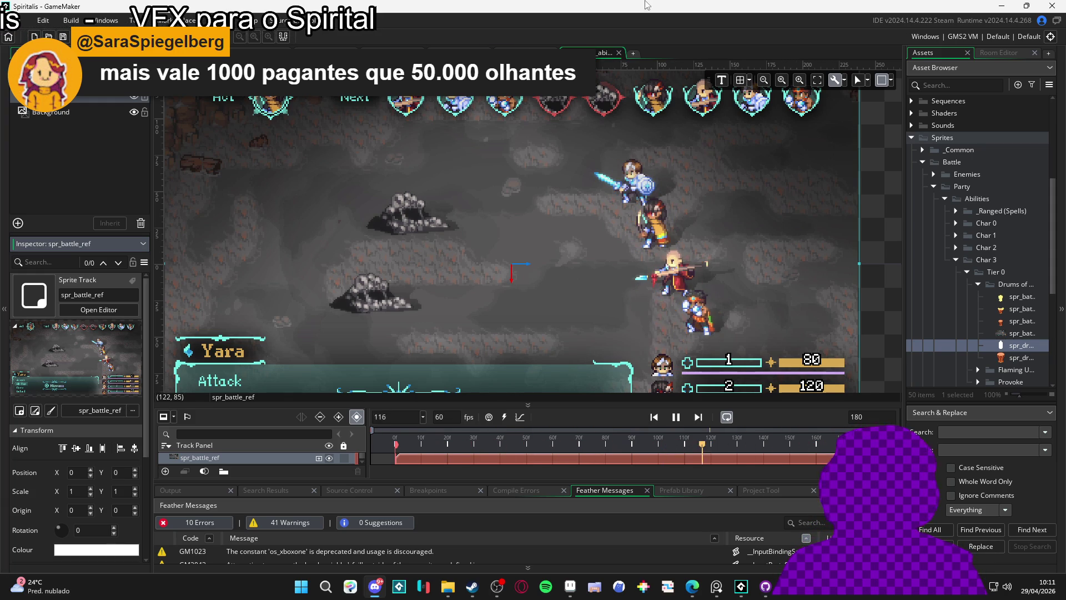
- Focus the asset browser's name search field in GameMaker
left_click(964, 85)
- Search the assets for 'cliffs' and open the Cliffs of Indolence tile set
type("cliffs")
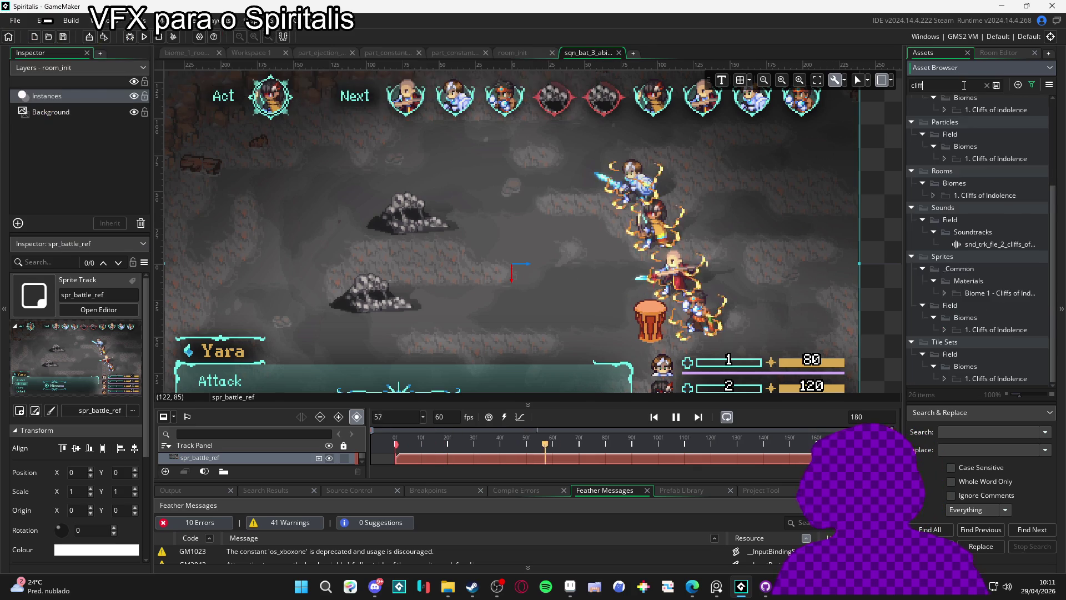
left_click(998, 379)
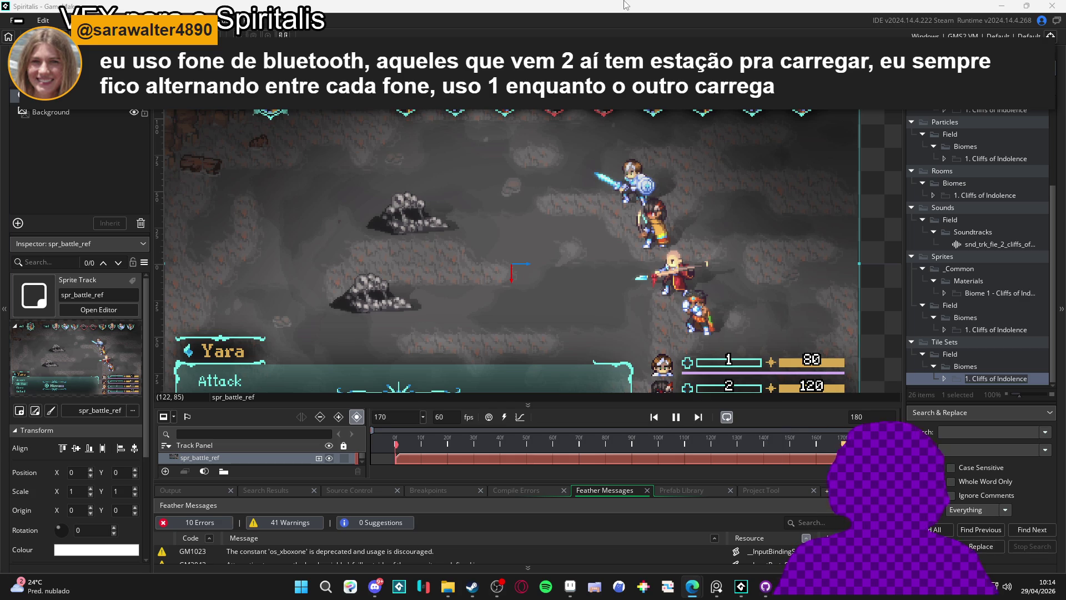
scroll(580, 280, "down", 1)
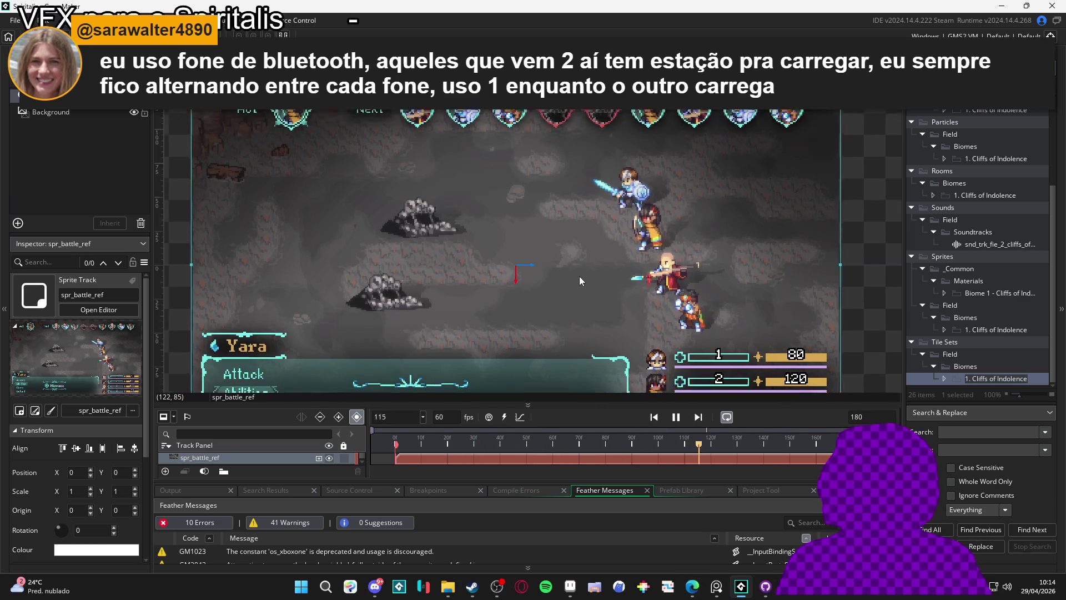
scroll(578, 276, "down", 1)
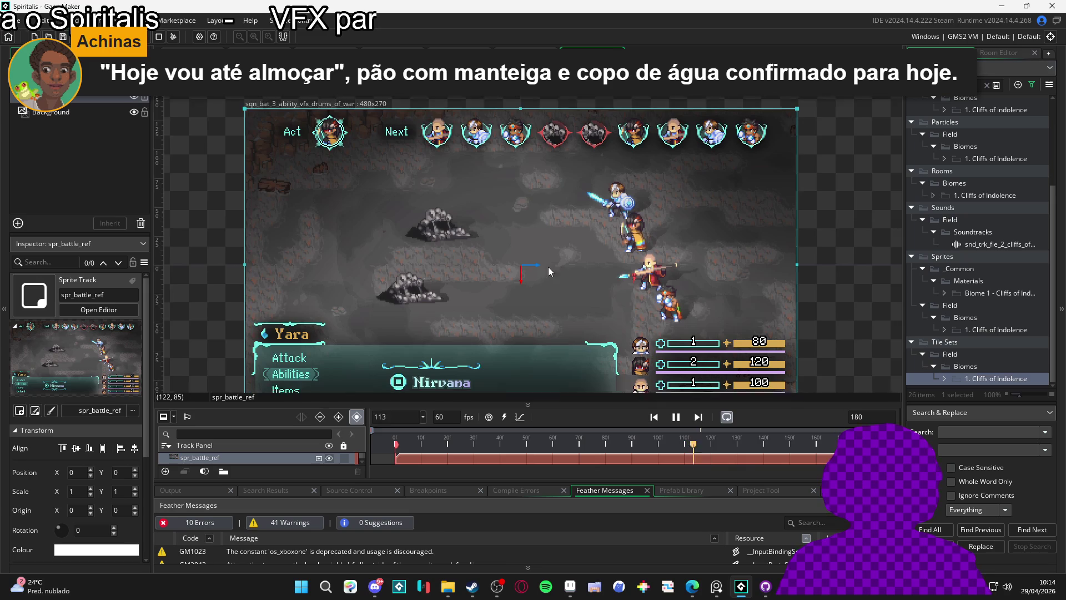
- Recentre the battle scene and enlarge the timeline to show the drum and spawn tracks
mouse_move(547, 266)
left_mouse_down()
mouse_move(527, 235)
mouse_move(531, 245)
mouse_move(483, 239)
left_mouse_up()
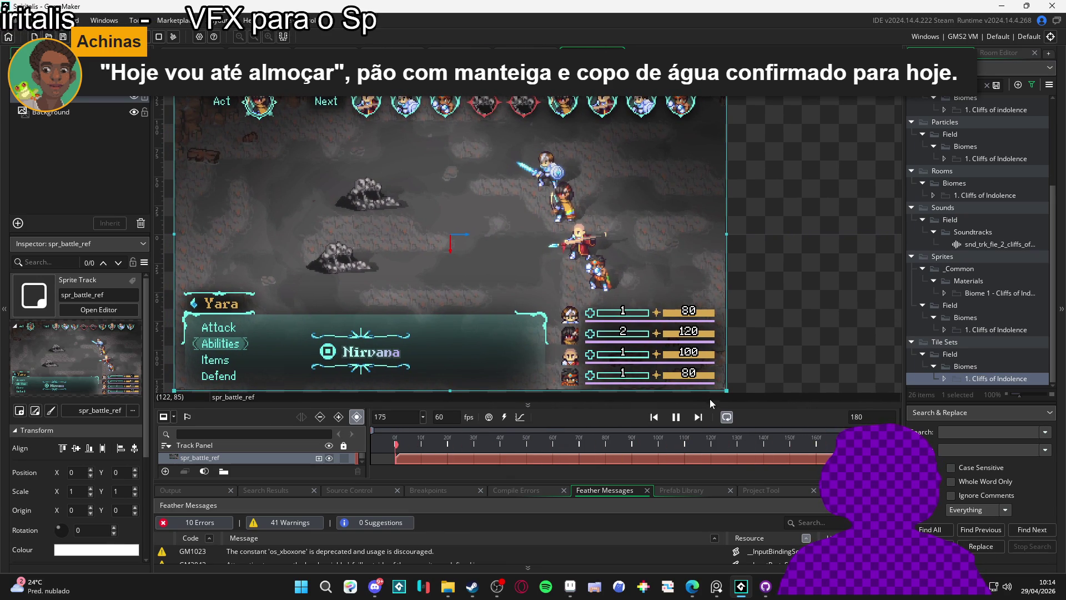
left_click_drag(718, 401, 719, 403)
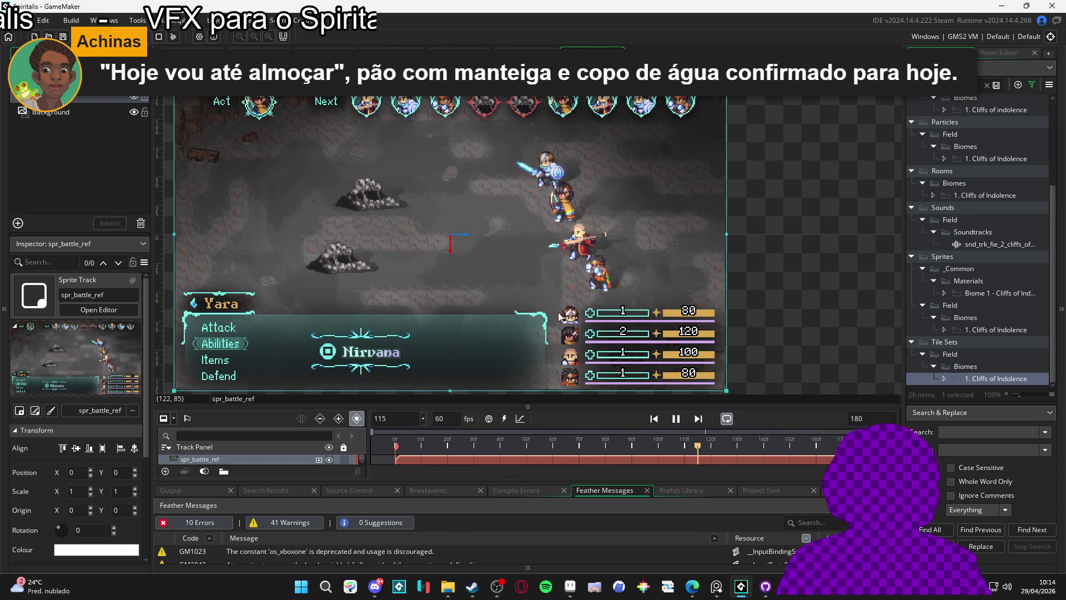
left_click_drag(559, 318, 555, 315)
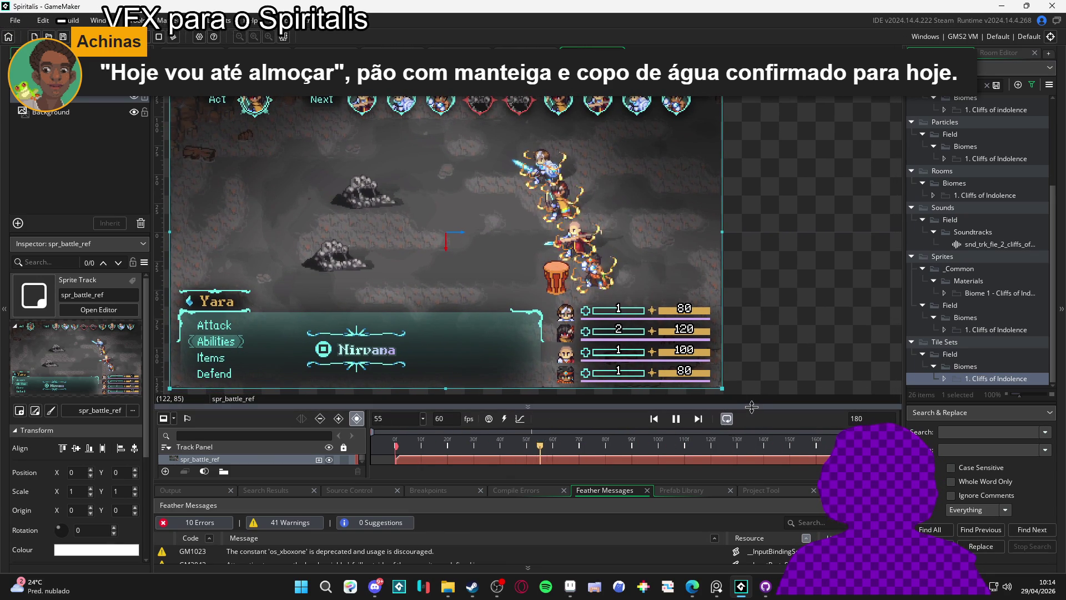
mouse_move(751, 407)
left_mouse_down()
mouse_move(735, 376)
mouse_move(736, 400)
left_mouse_up()
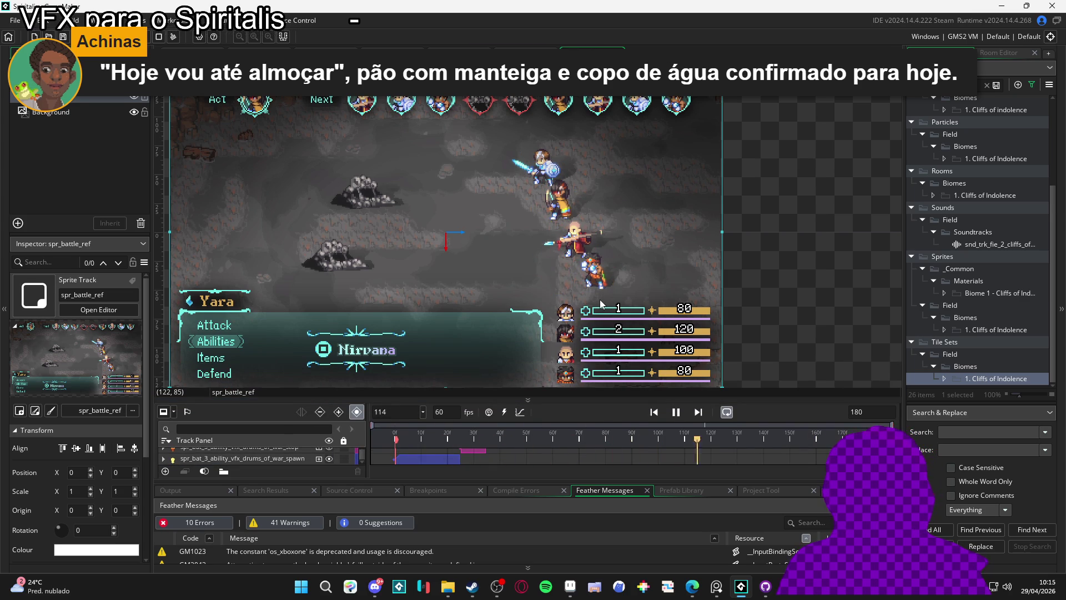
scroll(600, 303, "down", 1)
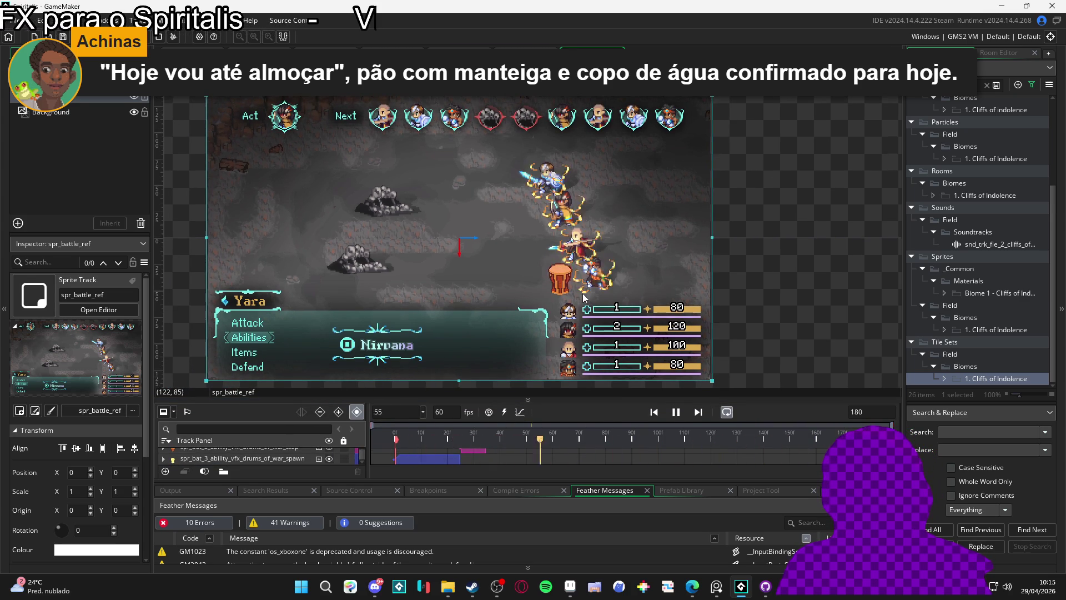
scroll(582, 294, "down", 1)
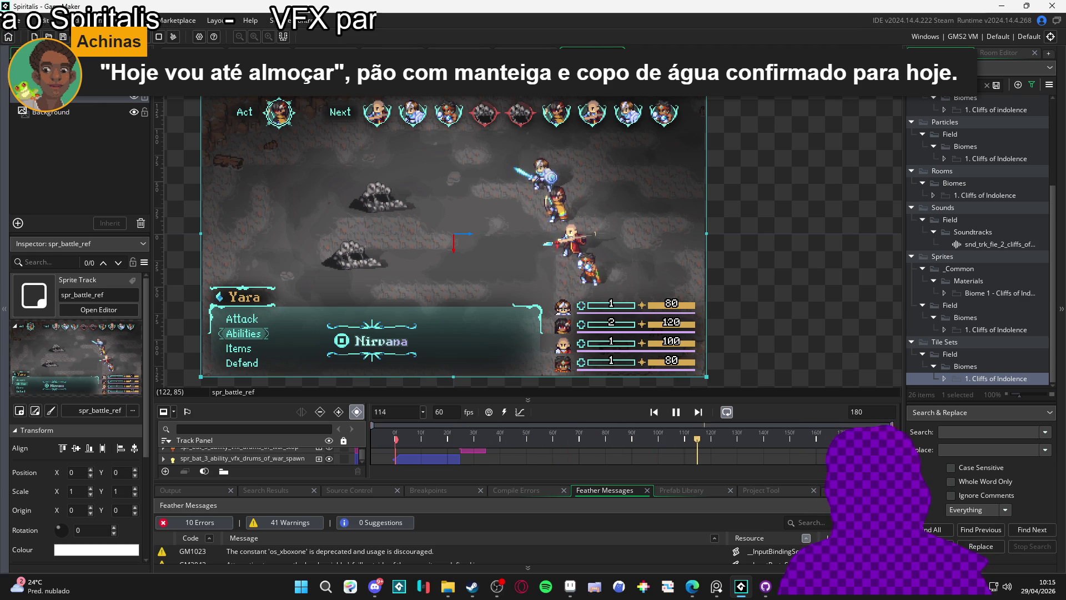
- Pause the drums_of_war preview at frame 67, glance at Discord, and return to GameMaker
left_click(763, 253)
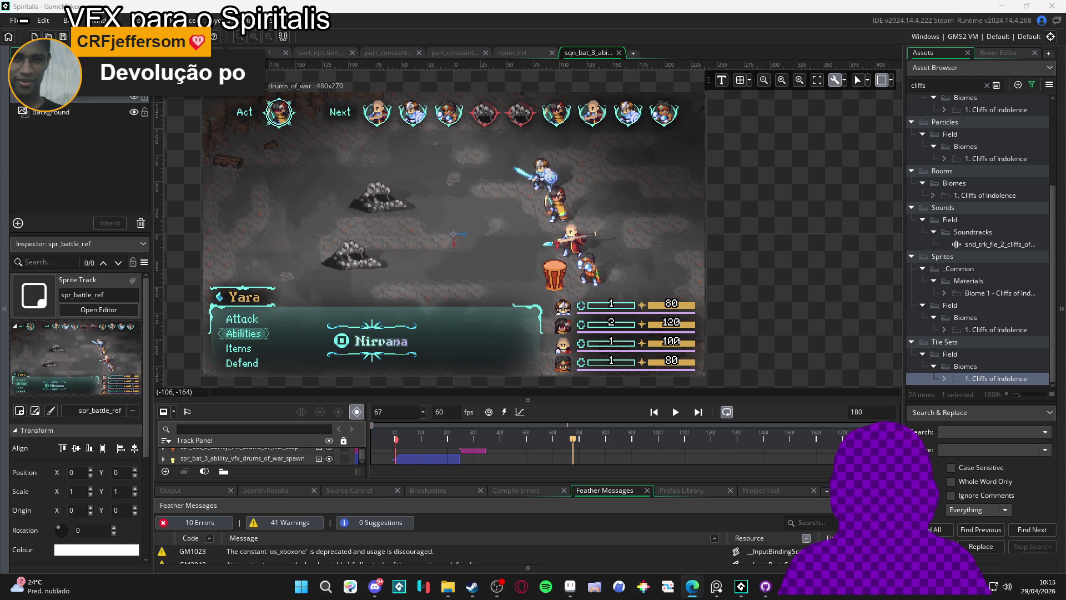
left_click(375, 584)
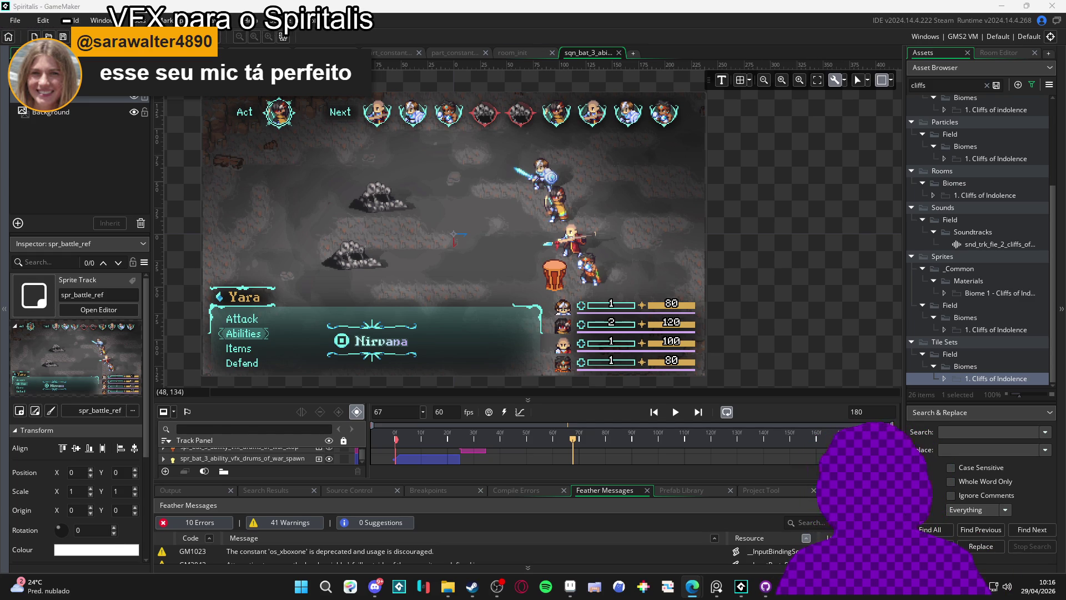
left_click(708, 122)
left_click_drag(700, 203, 677, 193)
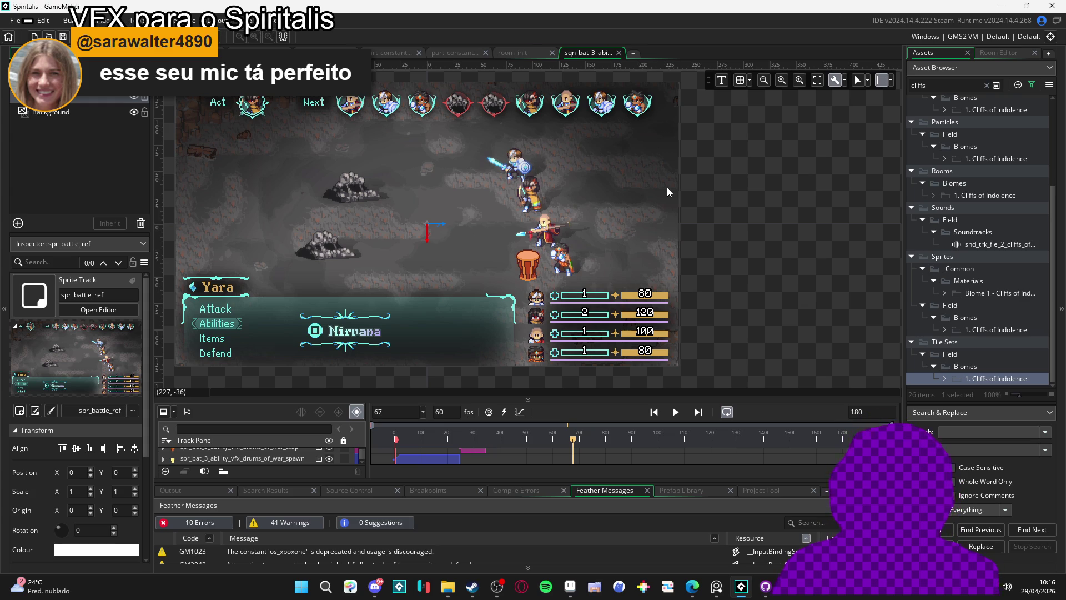
mouse_move(533, 200)
left_mouse_down()
mouse_move(601, 227)
mouse_move(613, 222)
left_mouse_up()
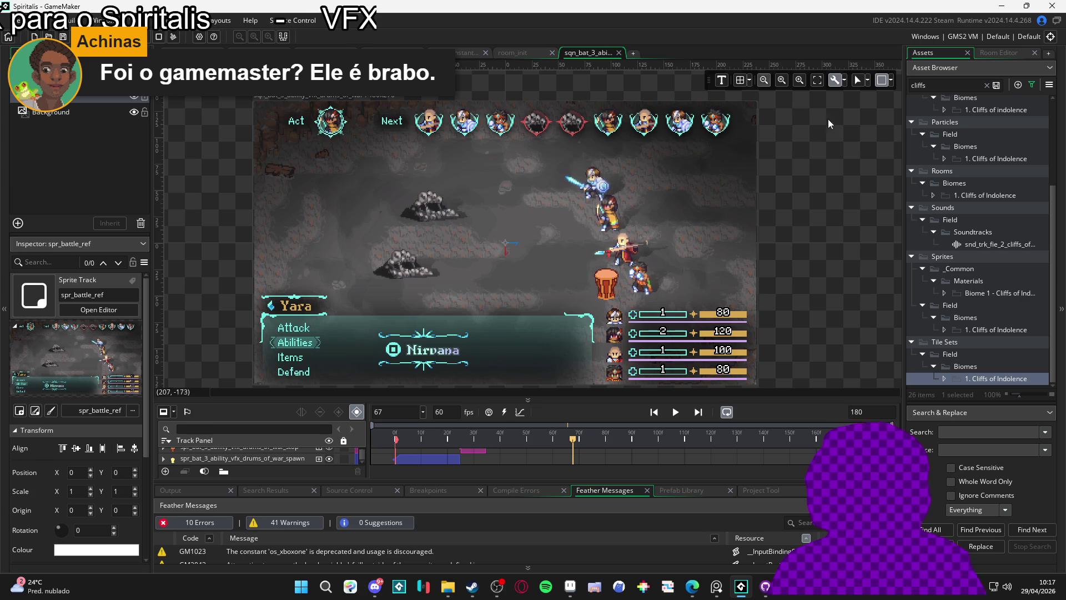
left_click(448, 586)
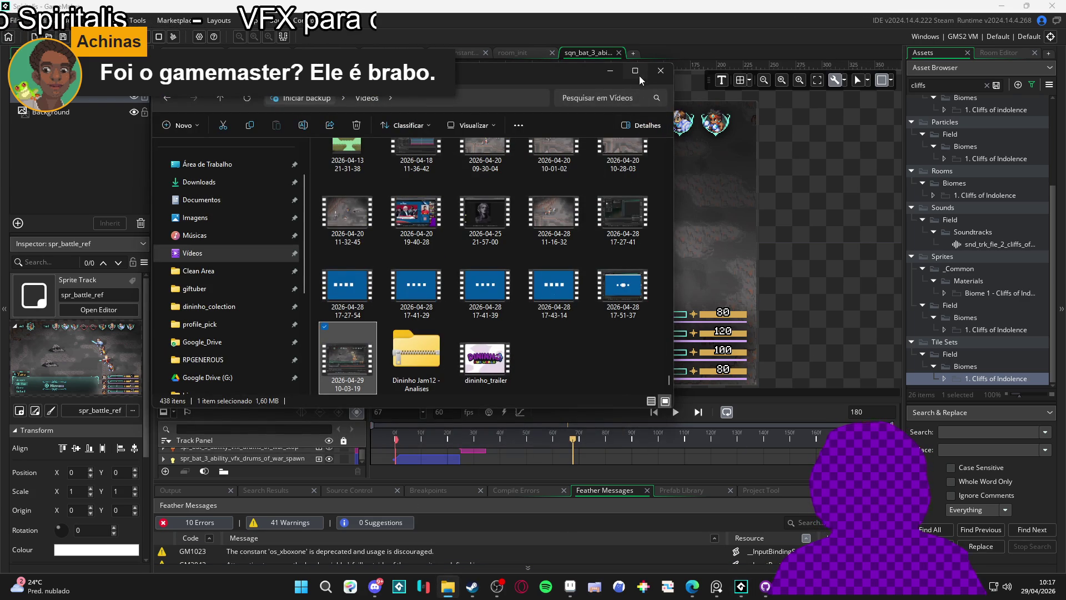
left_click(637, 72)
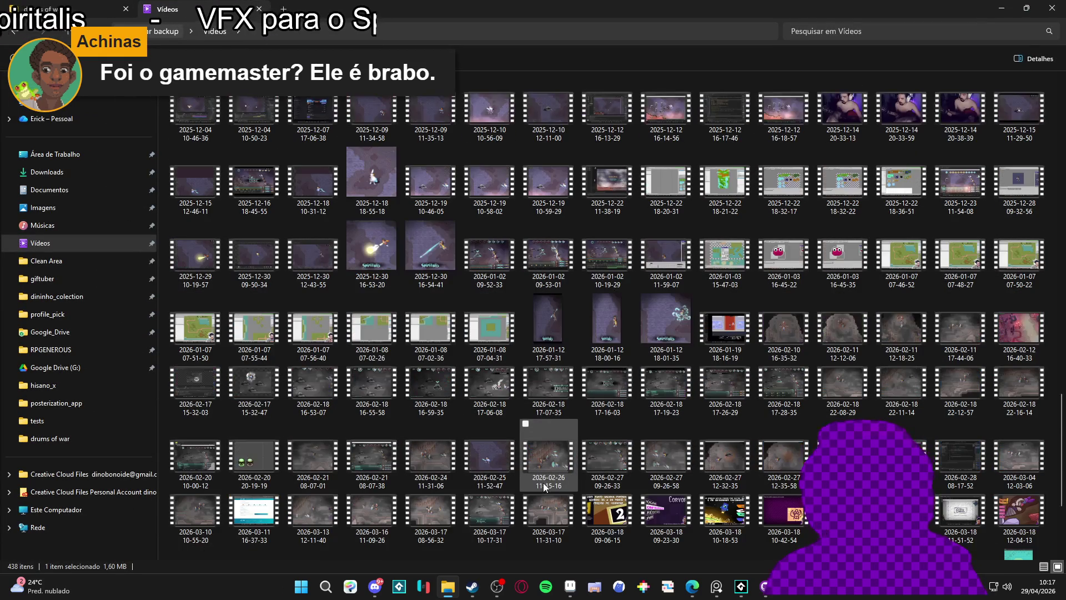
scroll(543, 482, "up", 3)
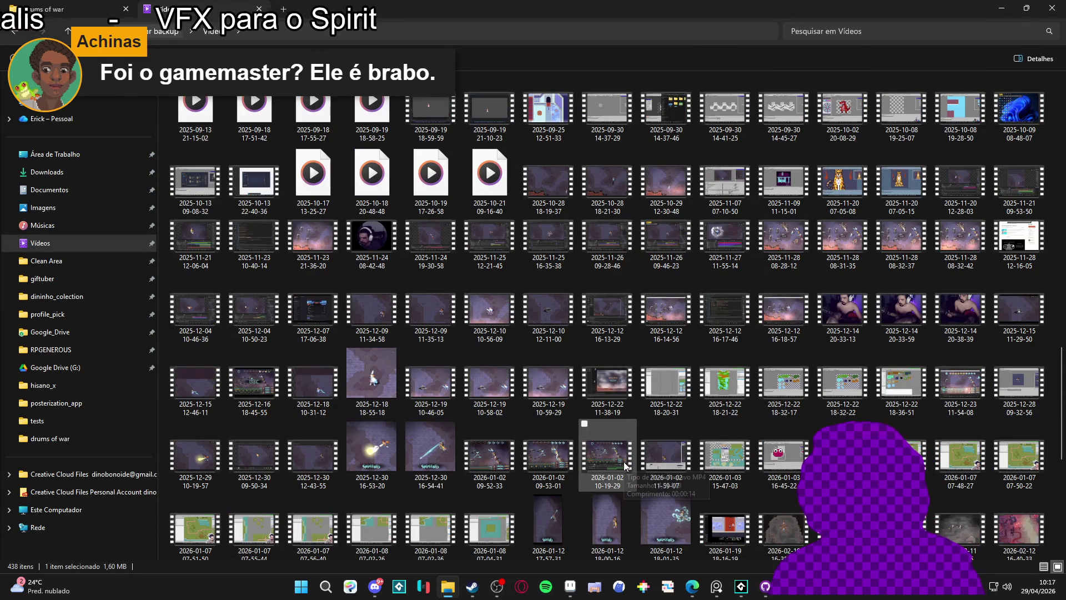
scroll(625, 465, "down", 5)
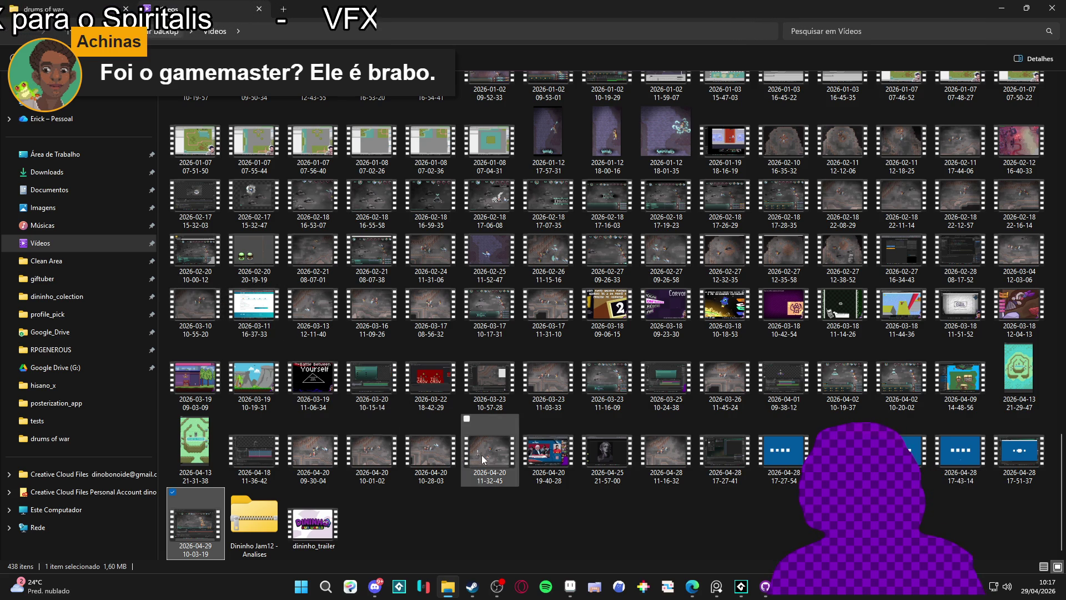
double_click(186, 255)
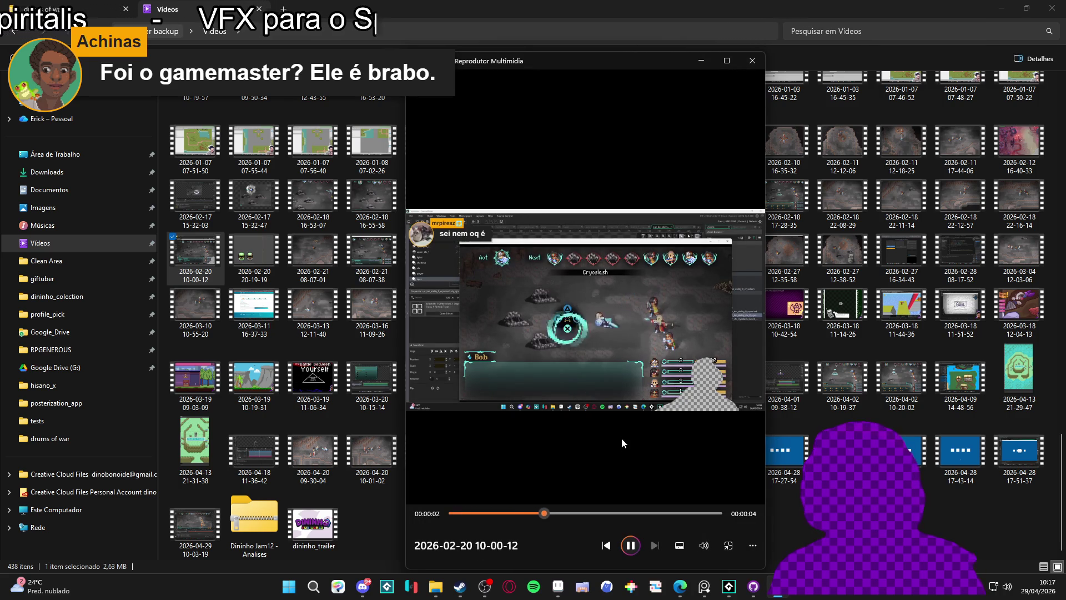
left_click(751, 61)
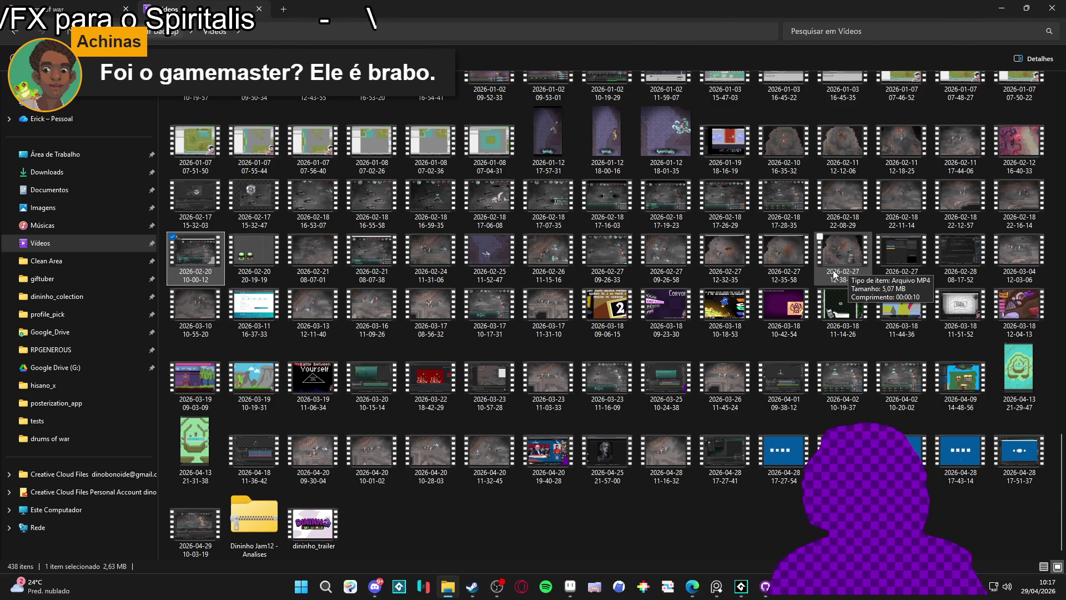
double_click(783, 210)
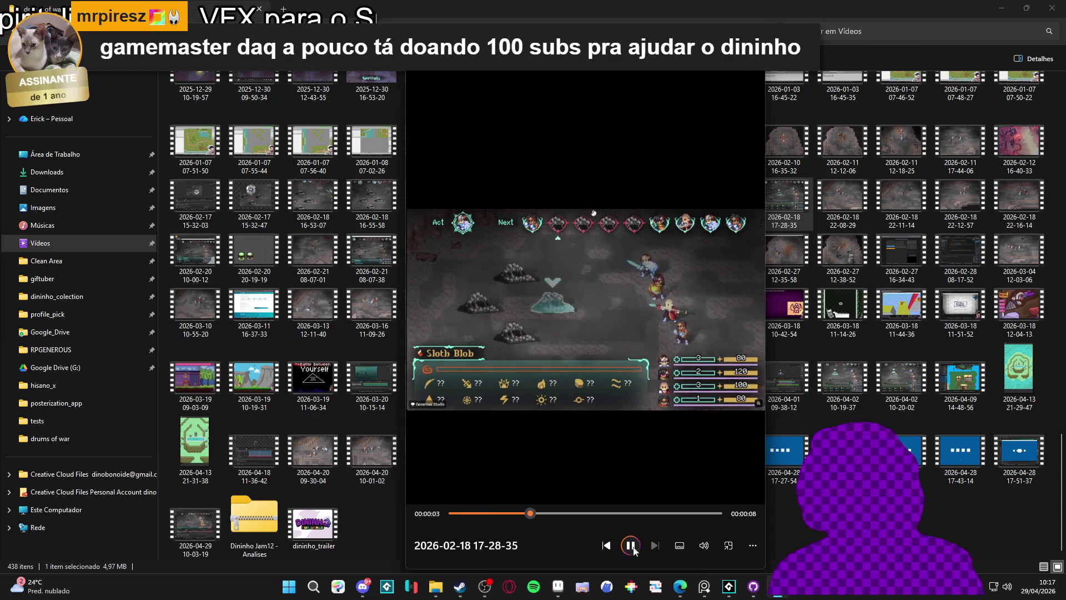
left_click(607, 546)
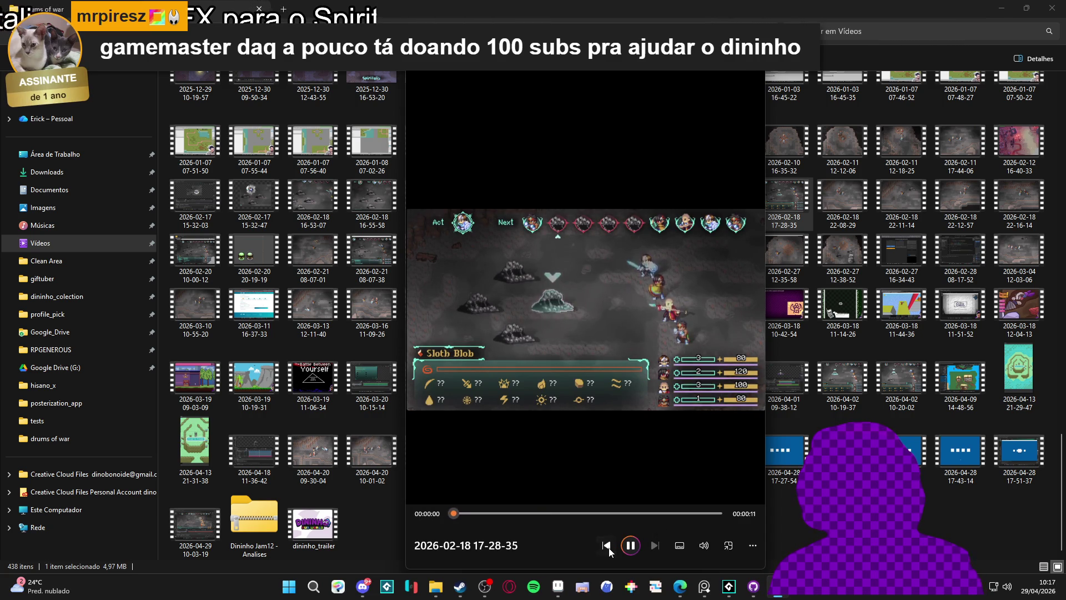
key("Escape")
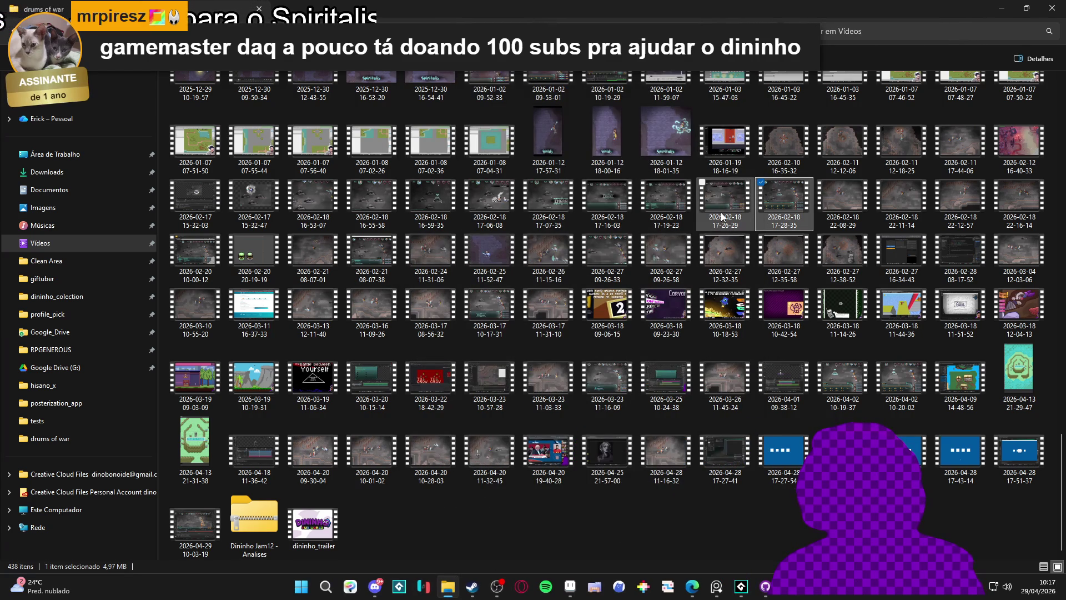
double_click(723, 219)
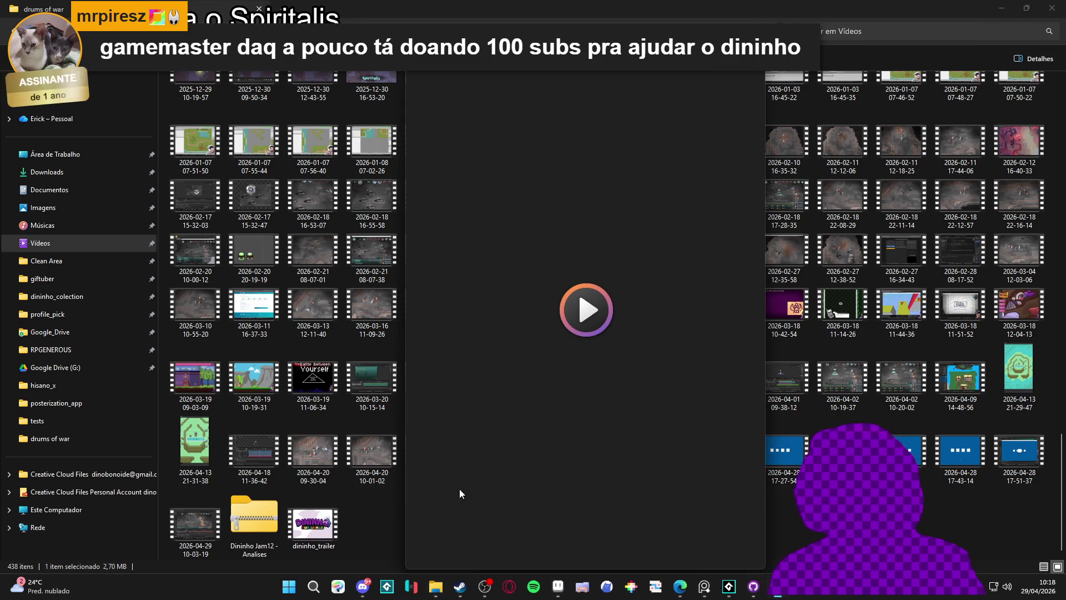
key("Escape")
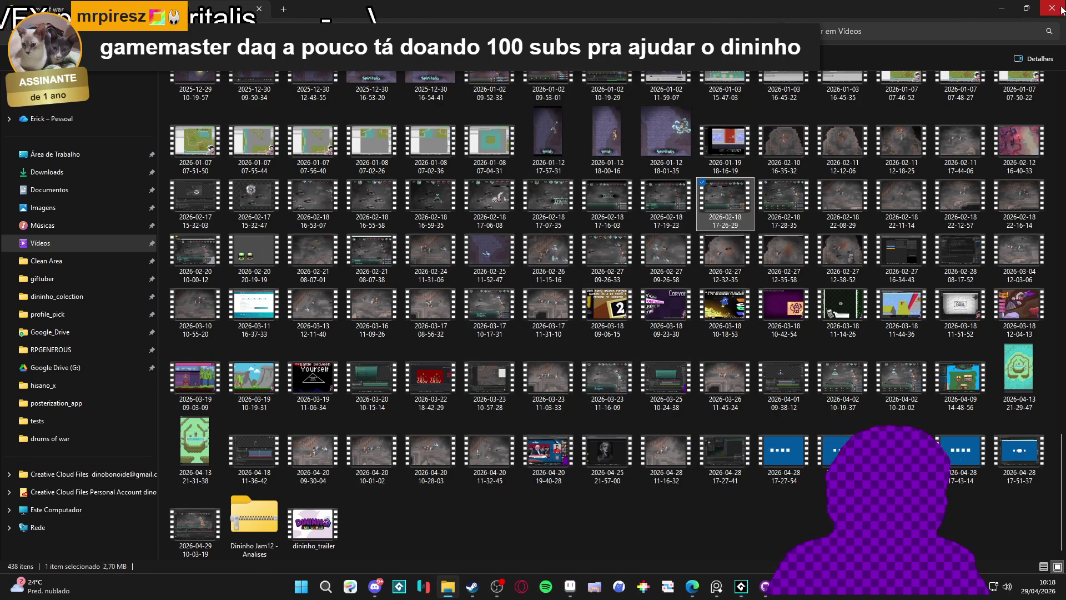
key("alt+Tab")
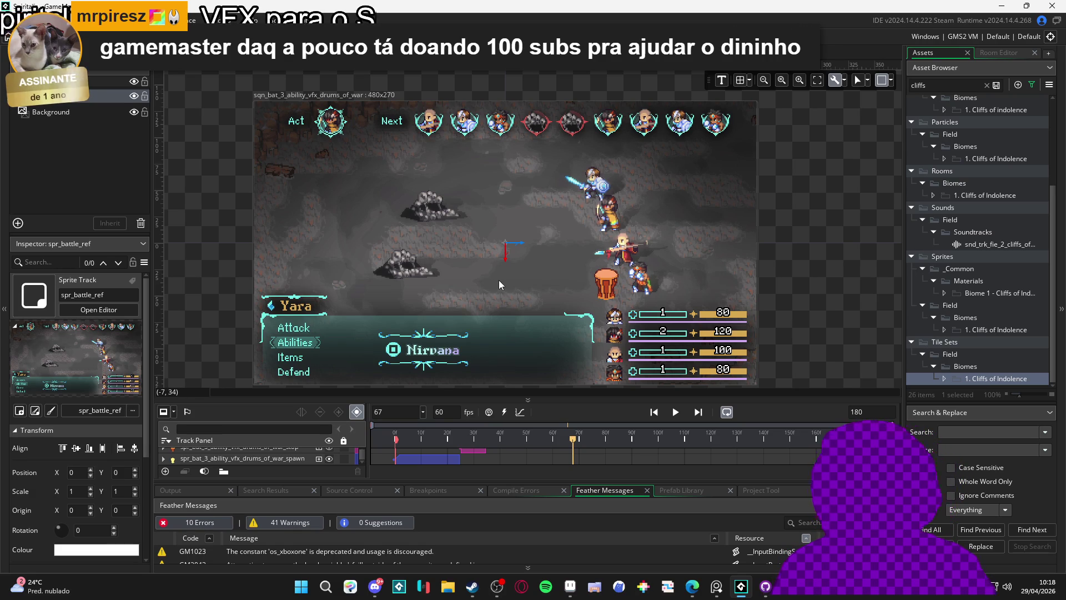
- Search the Start menu for 'figma' and launch the Figma app
left_click(301, 586)
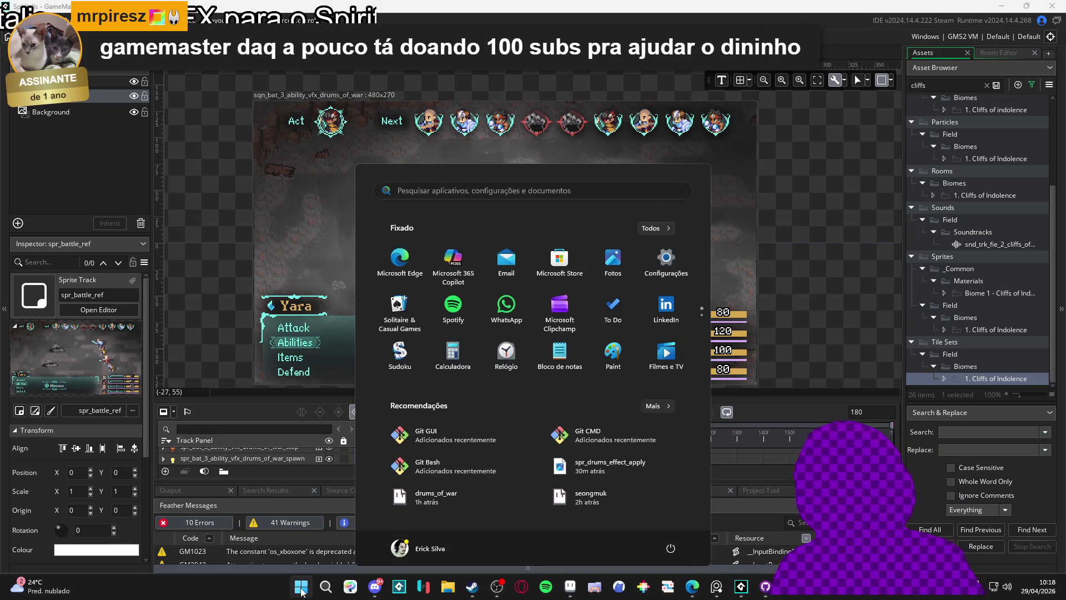
type("ligm")
key("BackSpace")
key("BackSpace")
key("BackSpace")
type("figma")
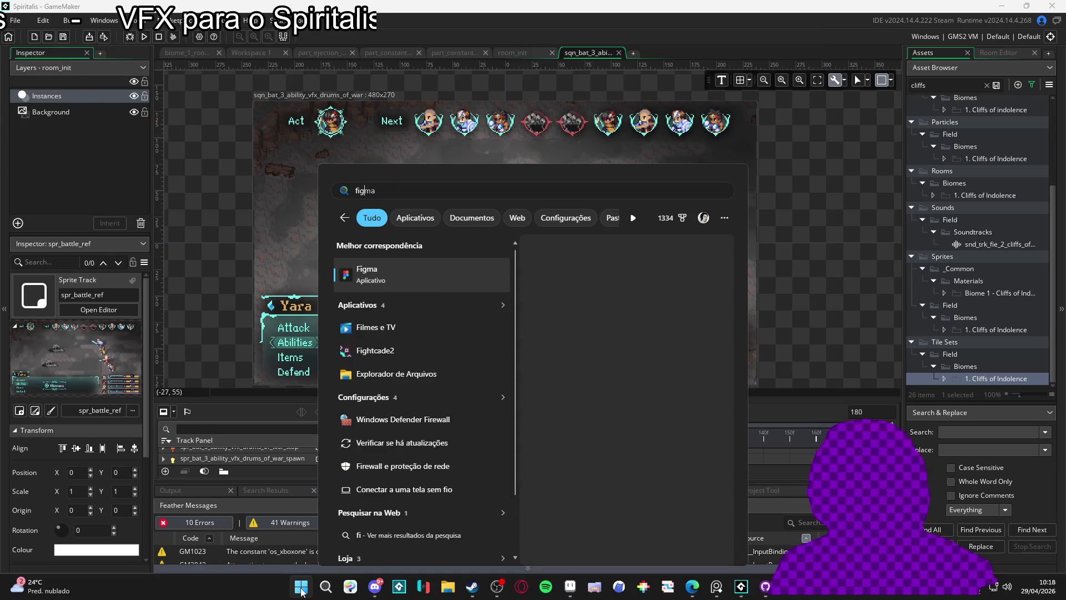
key("Return")
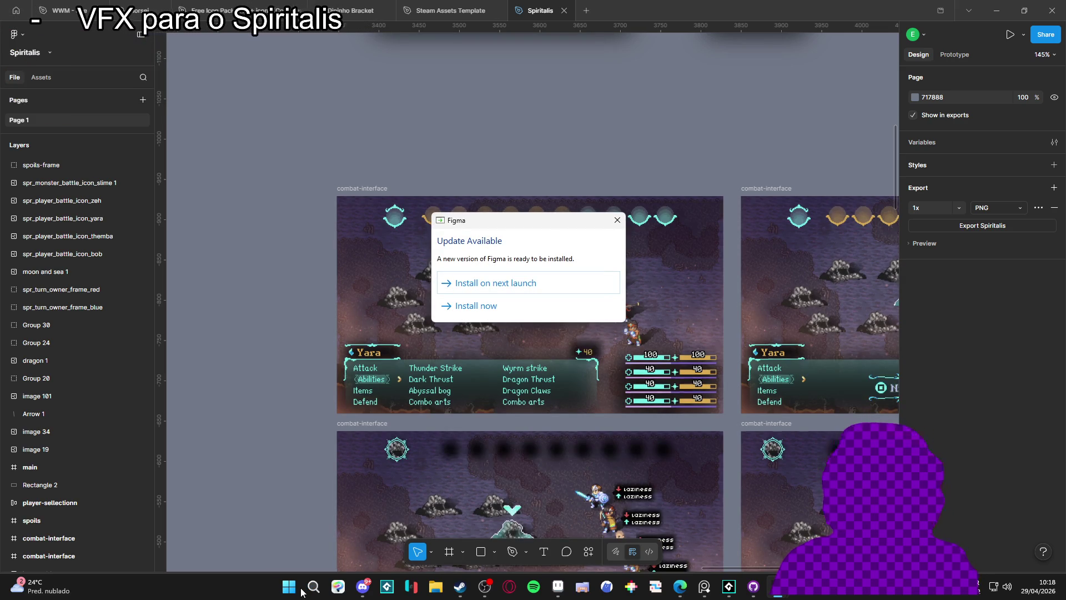
- Dismiss Figma's update notice, survey the Spiritalis mockup frames, and open File Explorer
left_click(496, 280)
scroll(289, 200, "down", 5, "ctrl")
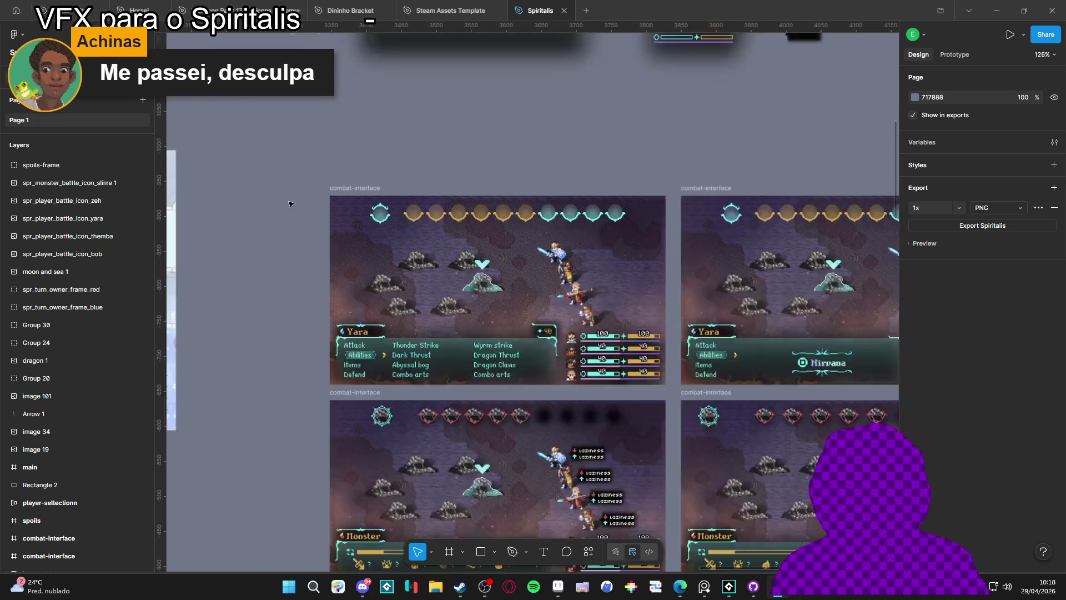
scroll(330, 247, "left", 5)
scroll(387, 327, "down", 3, "ctrl")
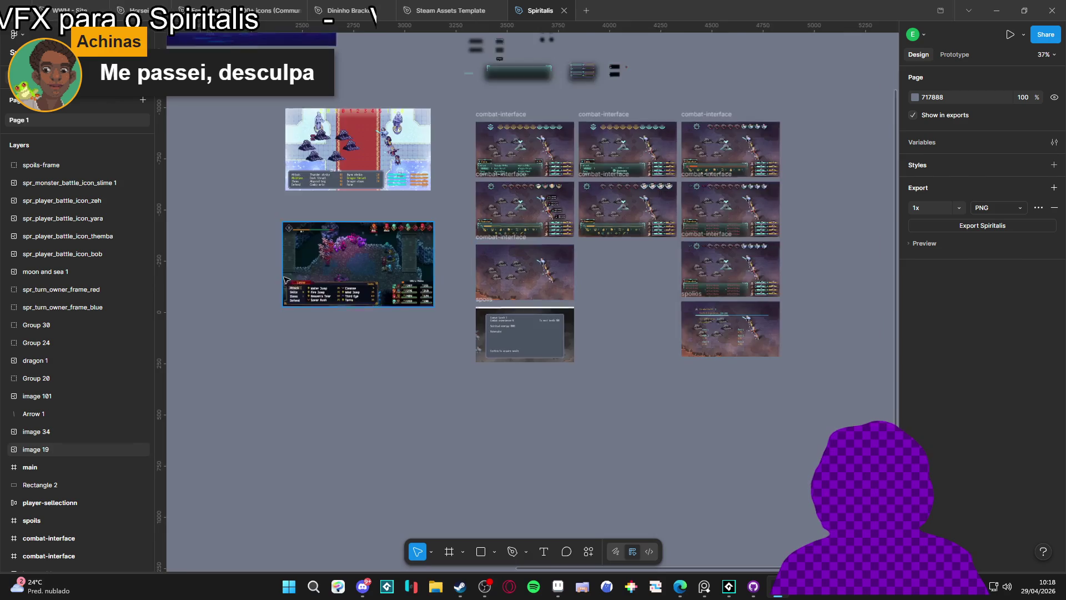
scroll(387, 328, "left", 5)
scroll(487, 182, "up", 10, "ctrl")
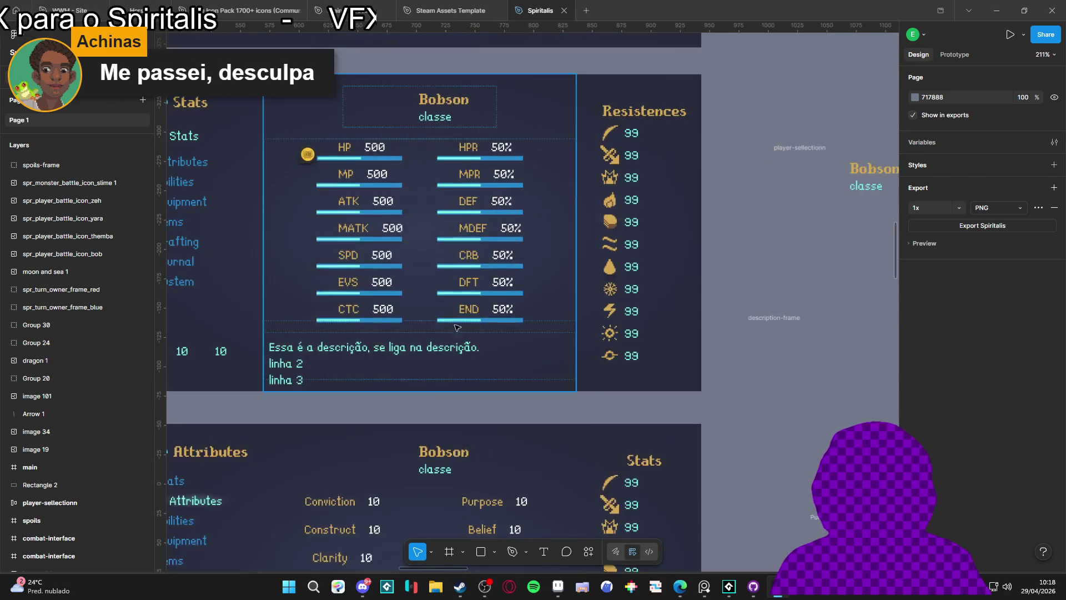
scroll(487, 182, "down", 8, "ctrl")
scroll(359, 327, "up", 6, "ctrl")
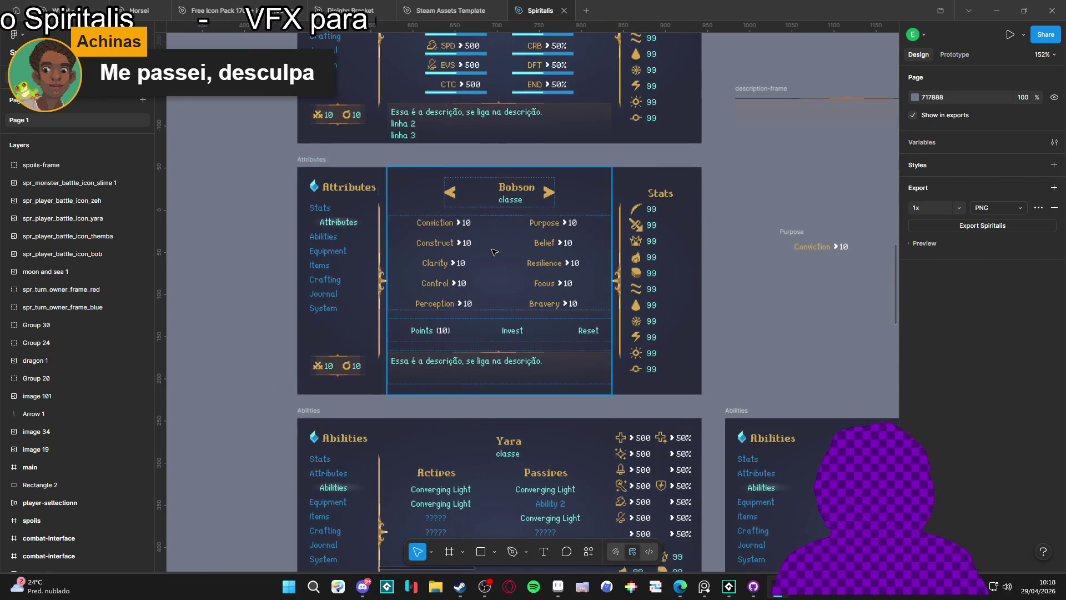
scroll(475, 246, "up", 3, "ctrl")
scroll(477, 383, "down", 8)
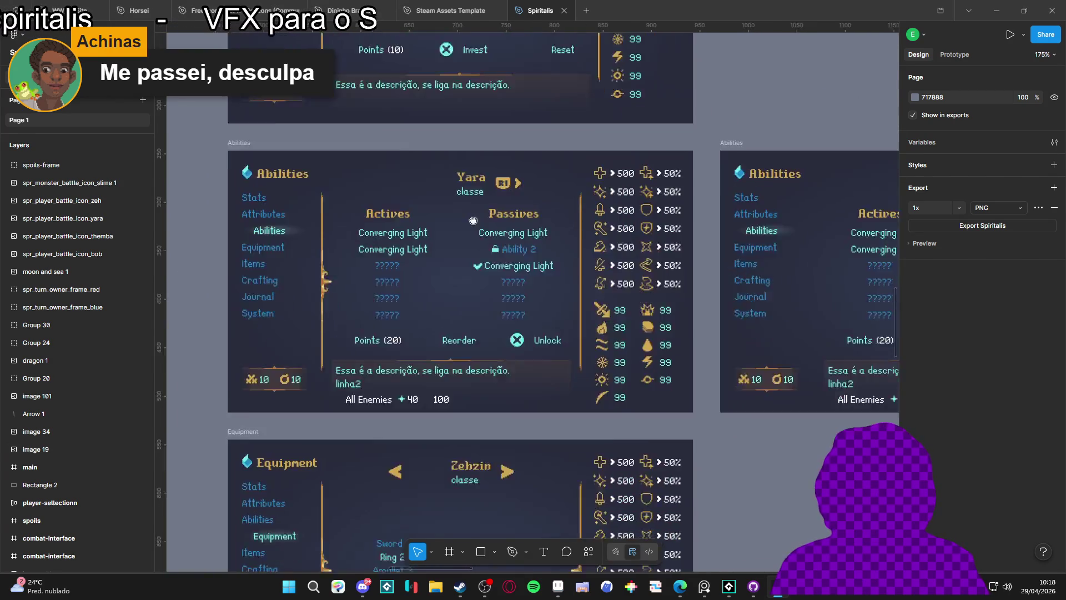
scroll(460, 451, "up", 2)
scroll(461, 450, "down", 10)
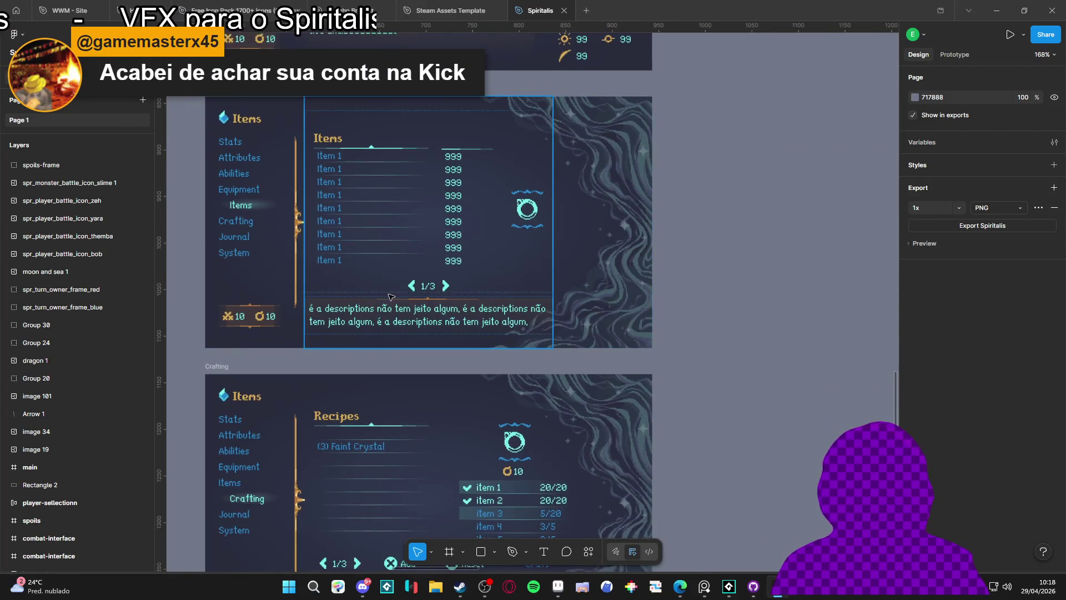
scroll(444, 222, "down", 5)
scroll(486, 212, "up", 2, "ctrl")
scroll(486, 212, "down", 2, "ctrl")
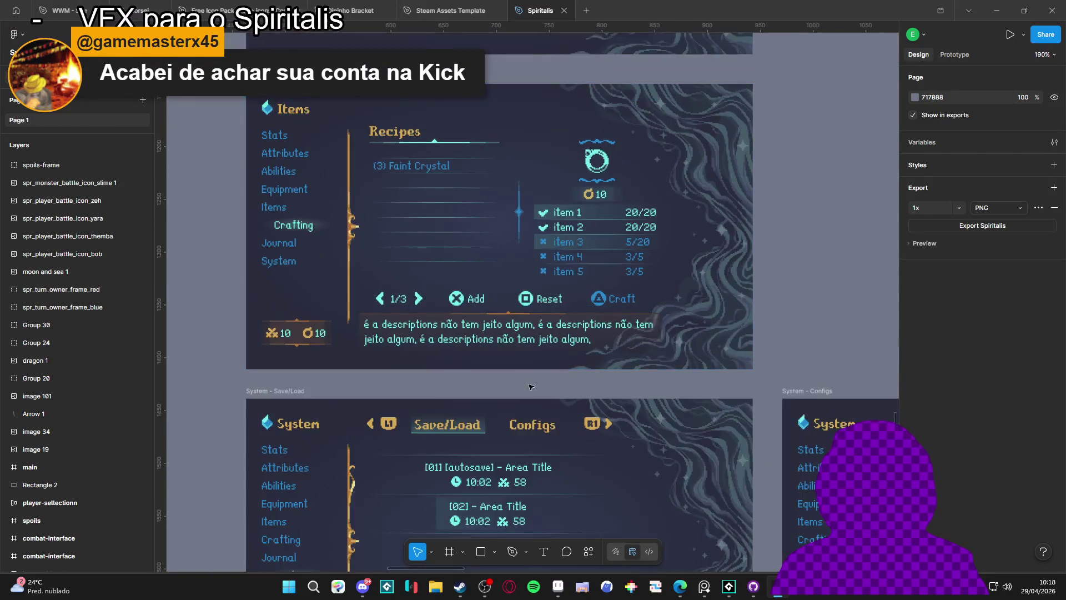
scroll(441, 368, "down", 10)
scroll(442, 368, "down", 6)
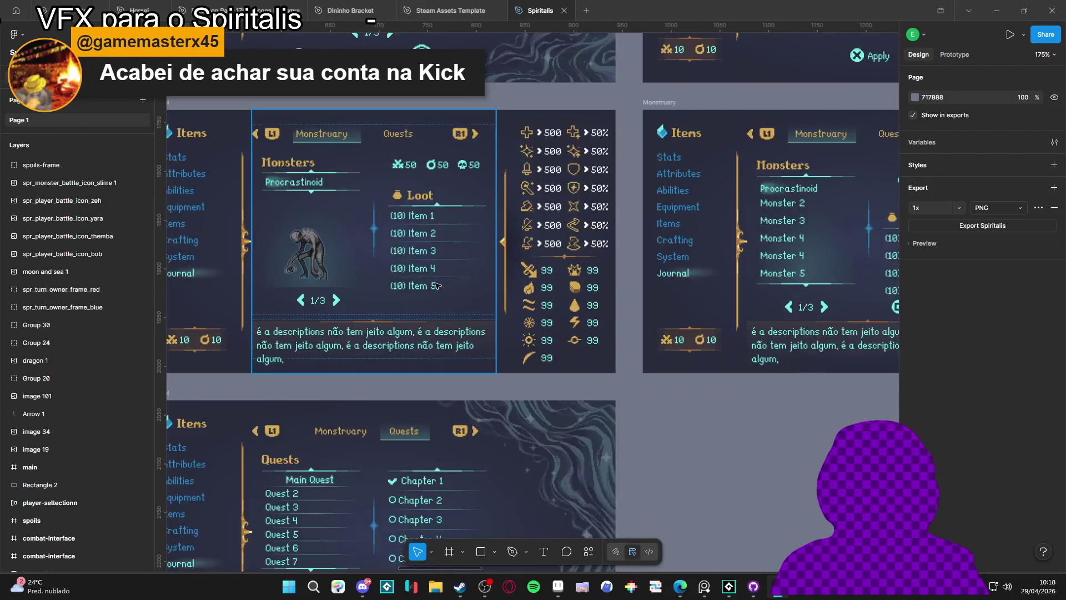
scroll(363, 426, "up", 4)
scroll(364, 426, "right", 4)
scroll(363, 426, "down", 4, "ctrl")
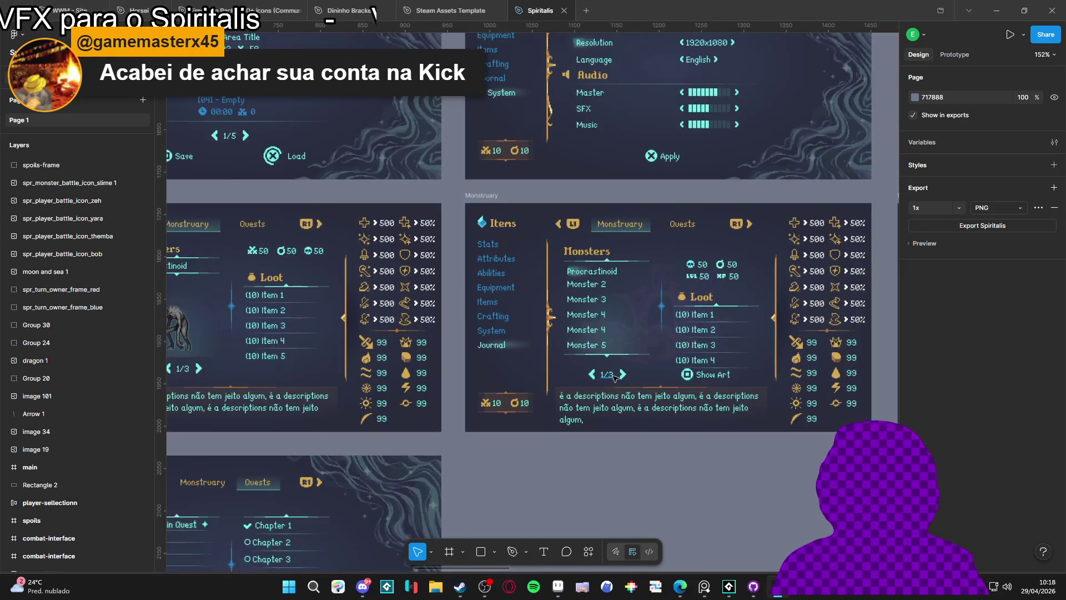
scroll(388, 389, "up", 3)
scroll(546, 349, "right", 4)
scroll(546, 350, "up", 8)
scroll(546, 349, "right", 5)
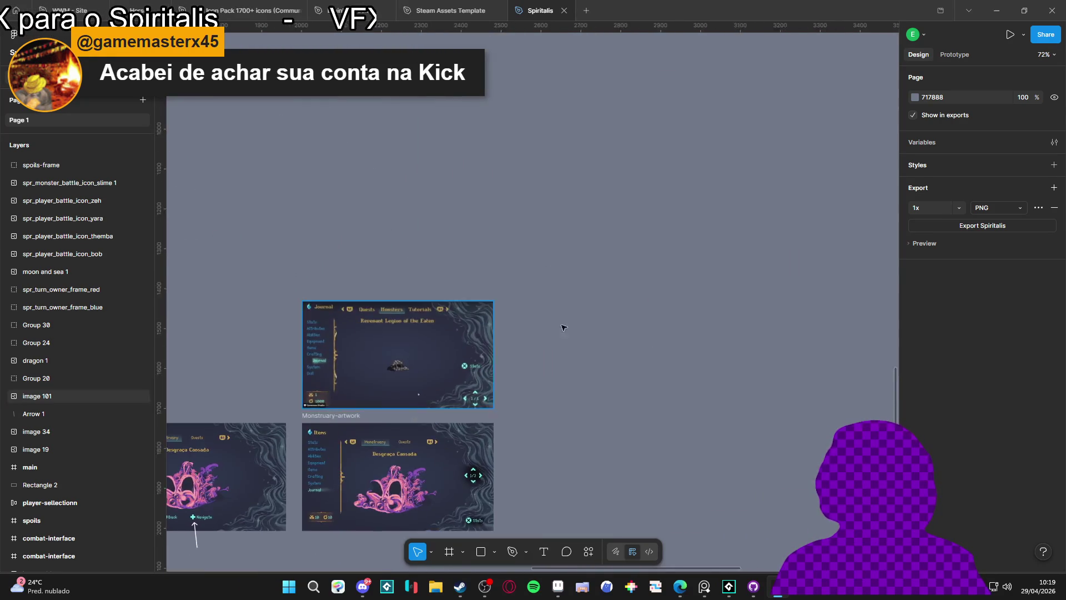
scroll(619, 385, "down", 5, "ctrl")
scroll(715, 297, "up", 6, "ctrl")
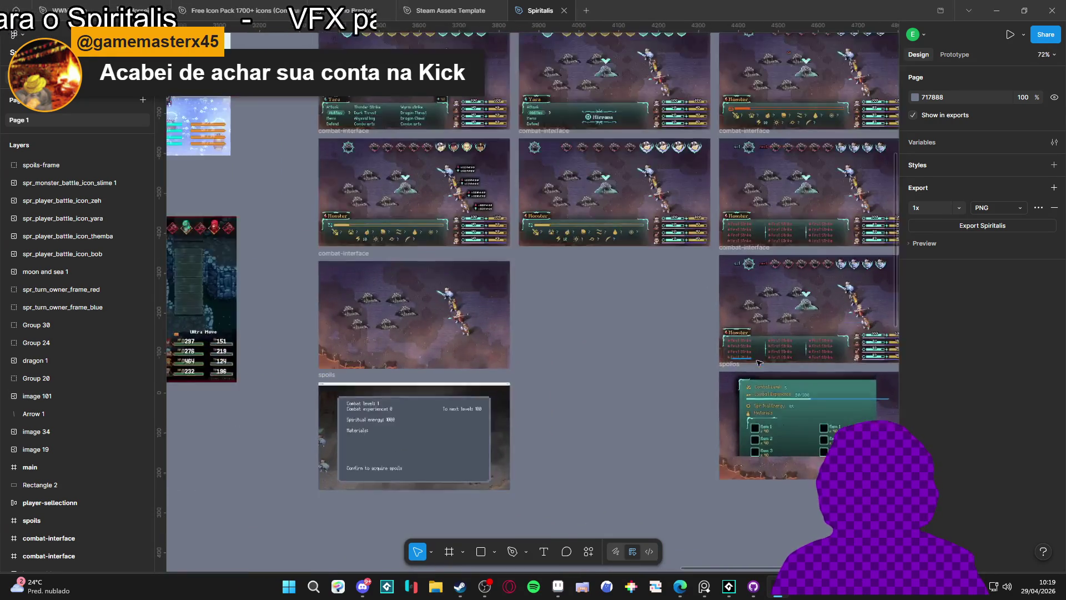
scroll(530, 185, "up", 8)
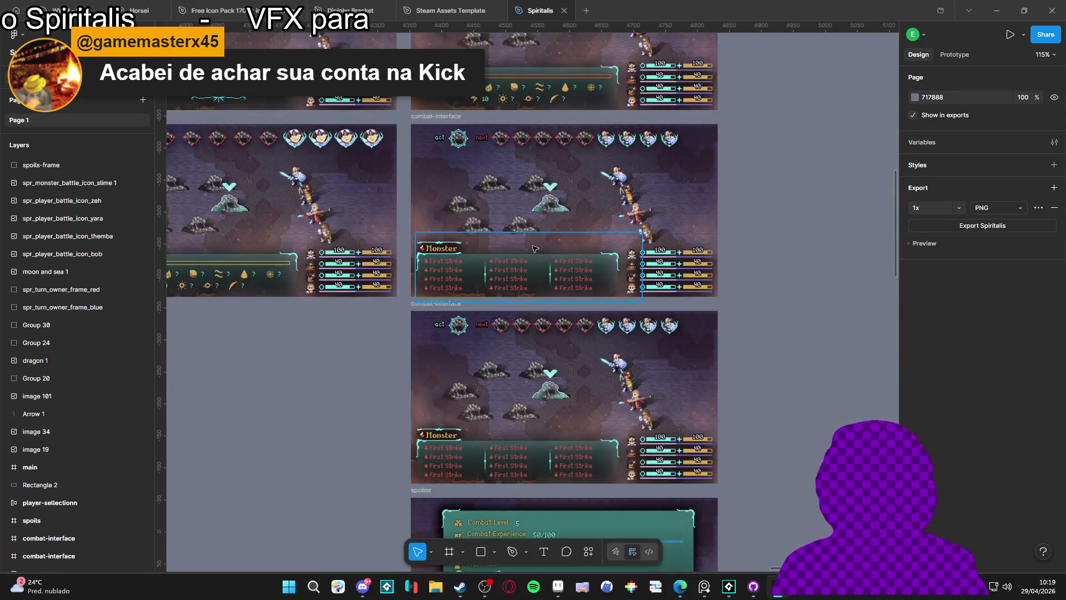
scroll(482, 281, "left", 2)
scroll(482, 282, "down", 4)
scroll(613, 263, "left", 2)
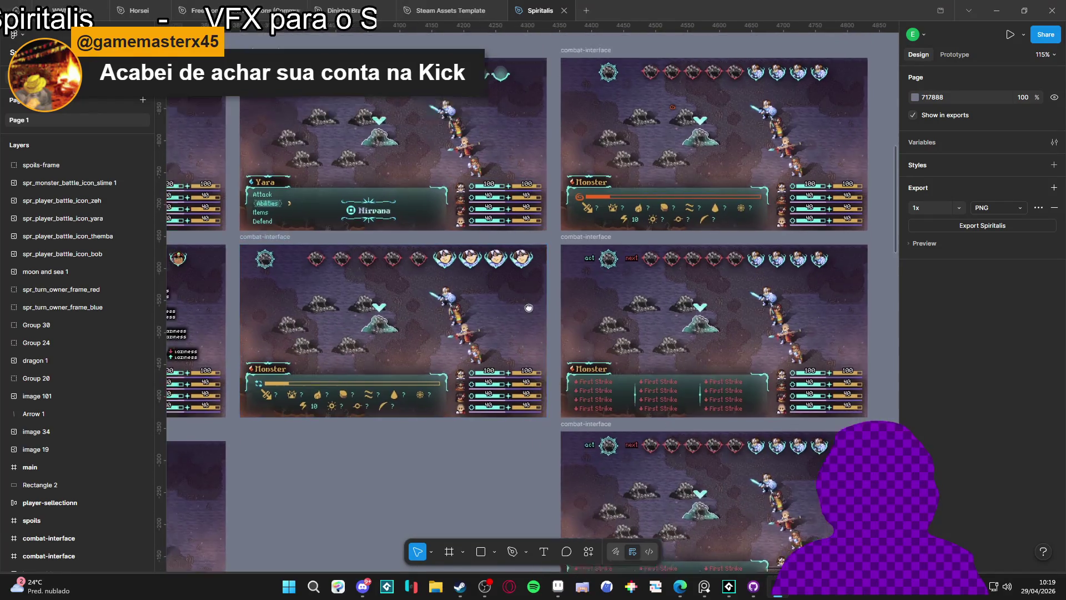
scroll(613, 263, "right", 2)
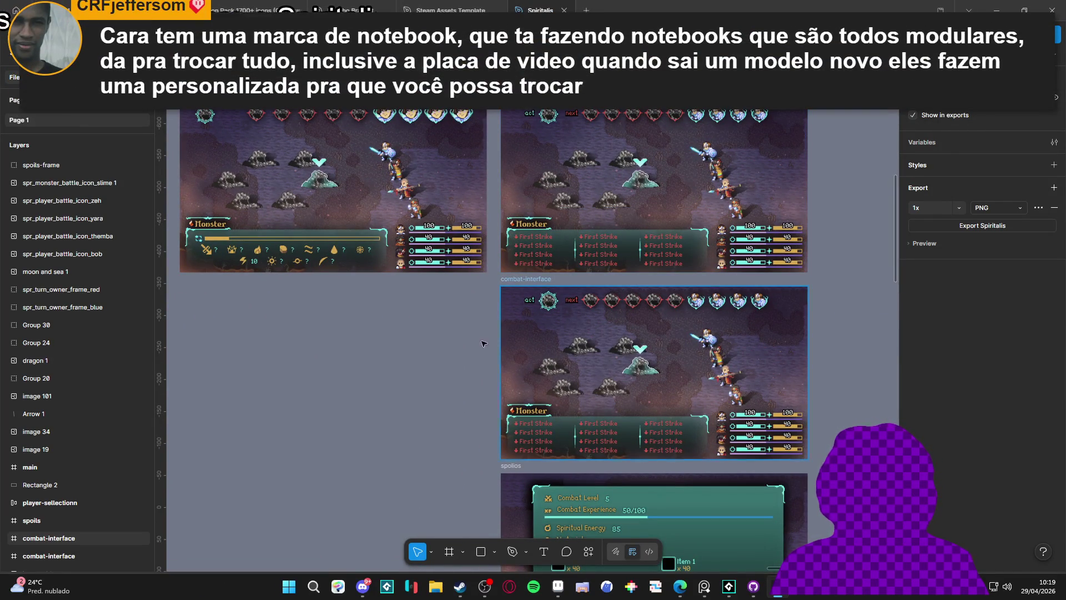
scroll(512, 308, "down", 1)
scroll(512, 308, "left", 2)
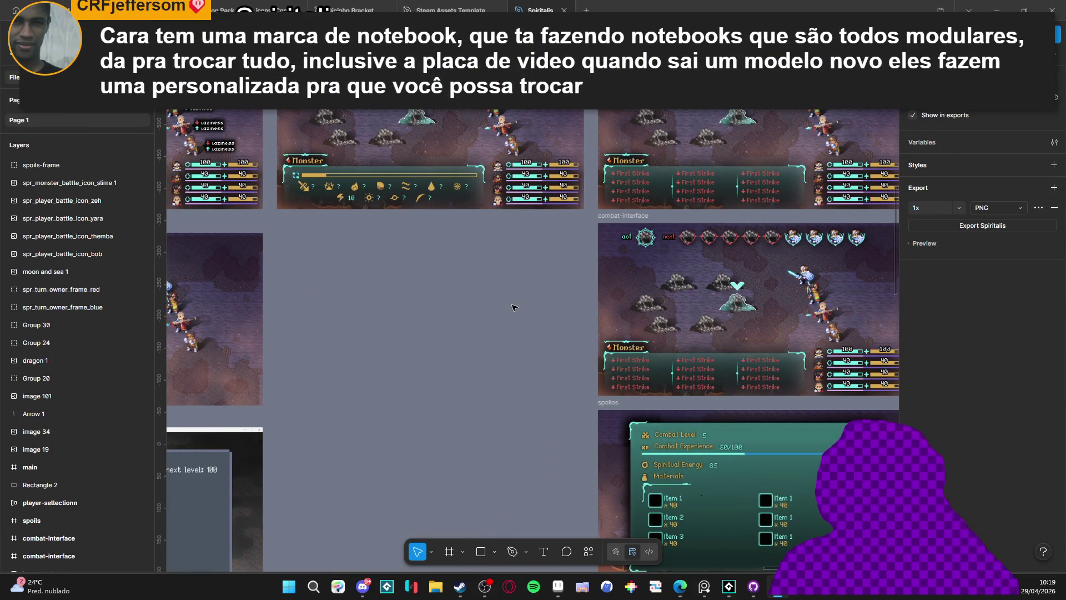
key("super+e")
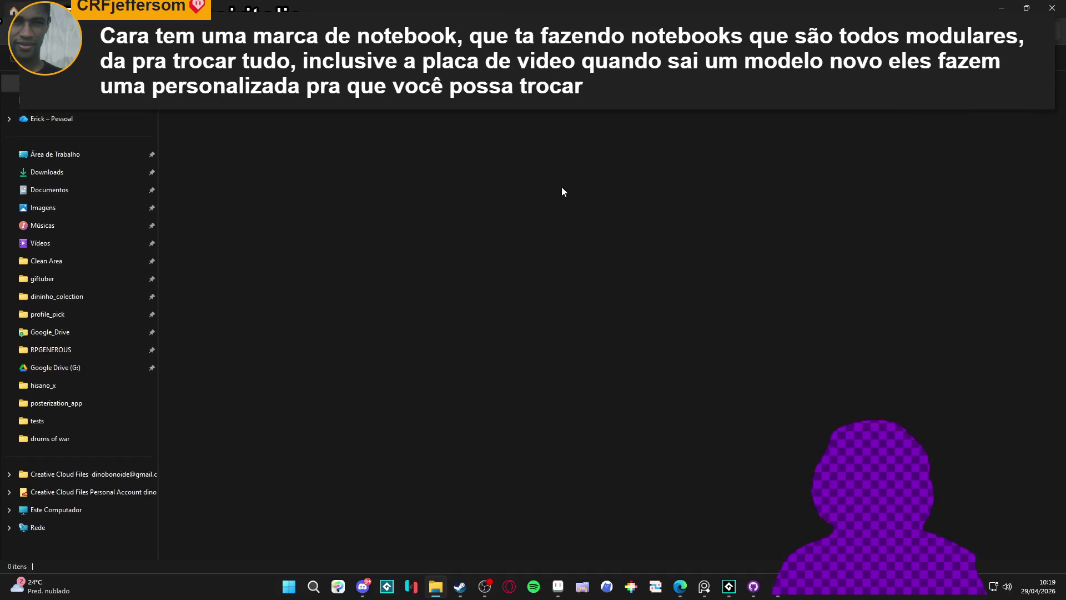
- Go to Clean Area > RPGENEROUS > interface and select the second spr_enemy_frame image
left_click(73, 268)
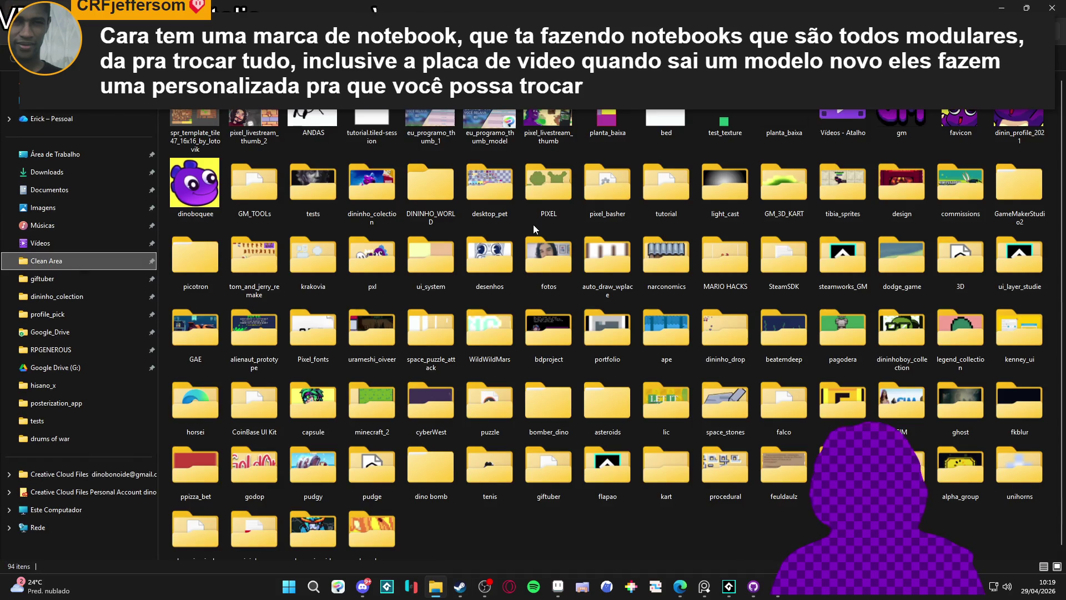
left_click(72, 349)
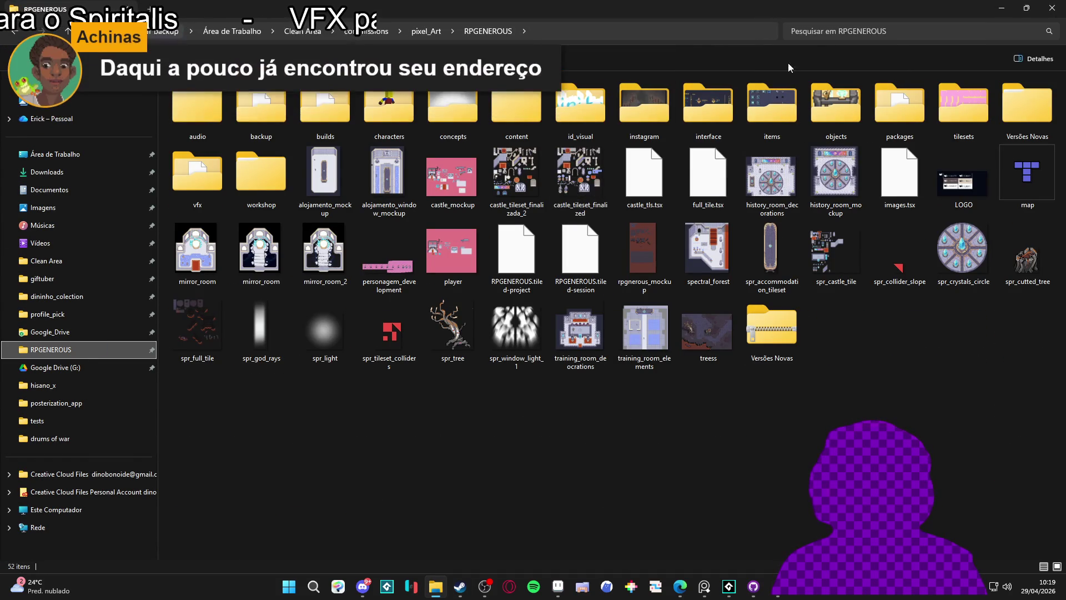
double_click(685, 131)
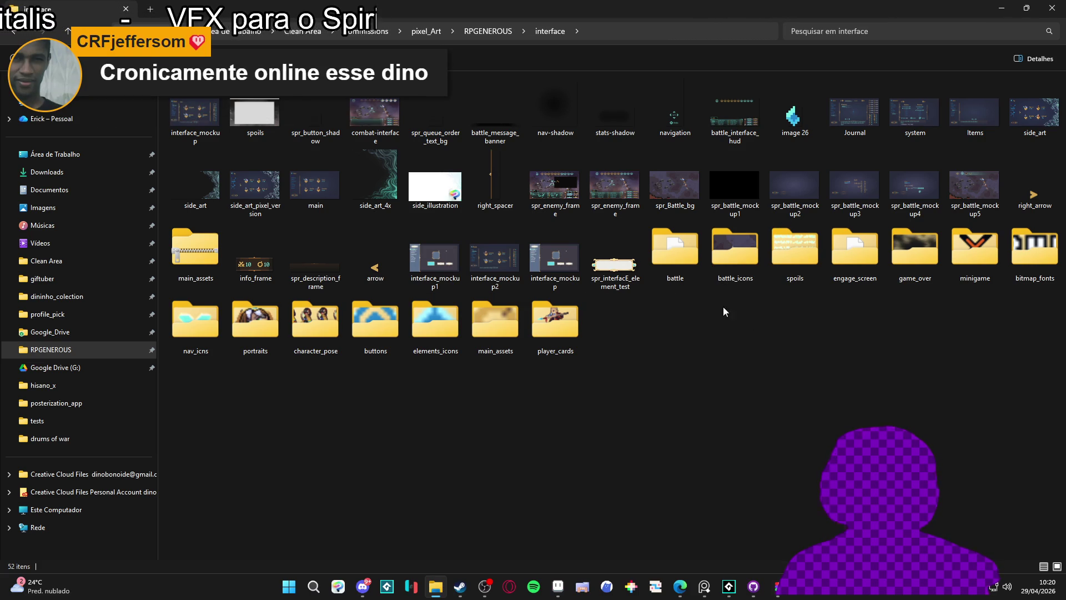
left_click(607, 189)
- Preview spr_enemy_frame.png, close it, and go back up to the RPGENEROUS folder
double_click(608, 188)
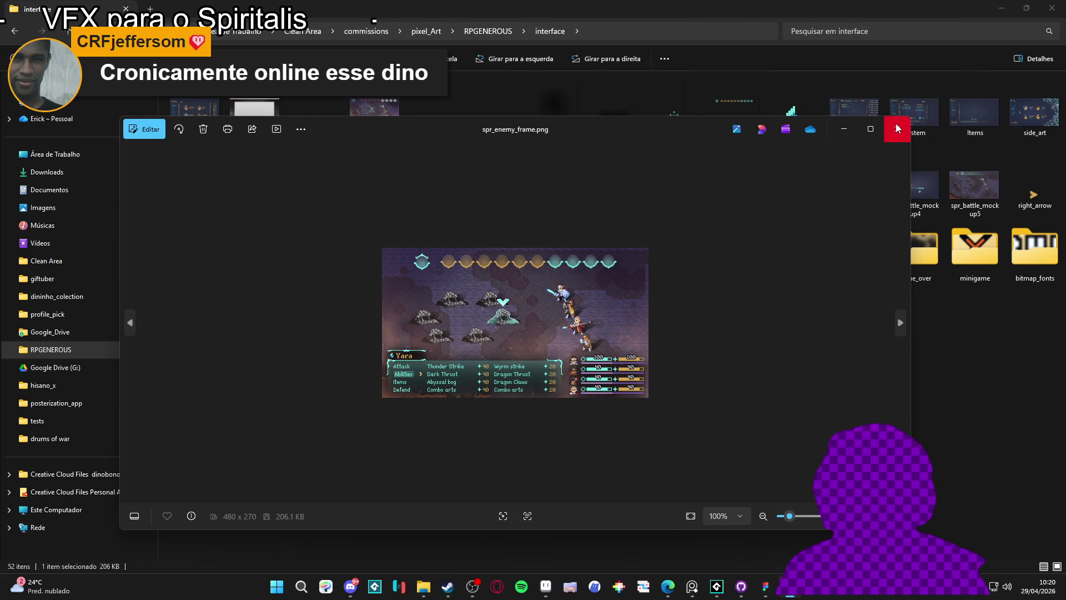
left_click(897, 129)
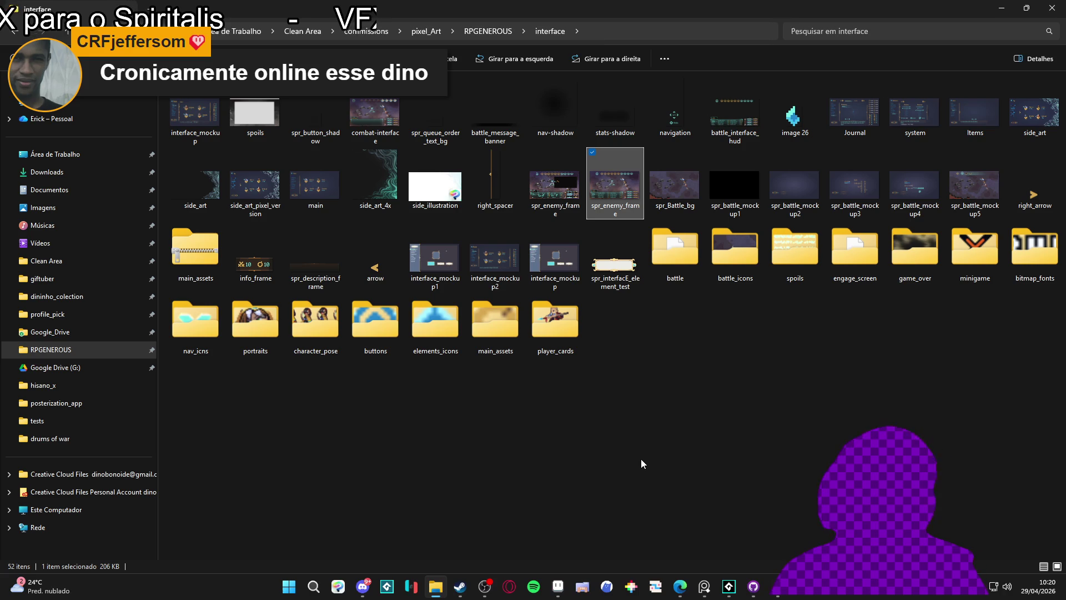
left_click(485, 32)
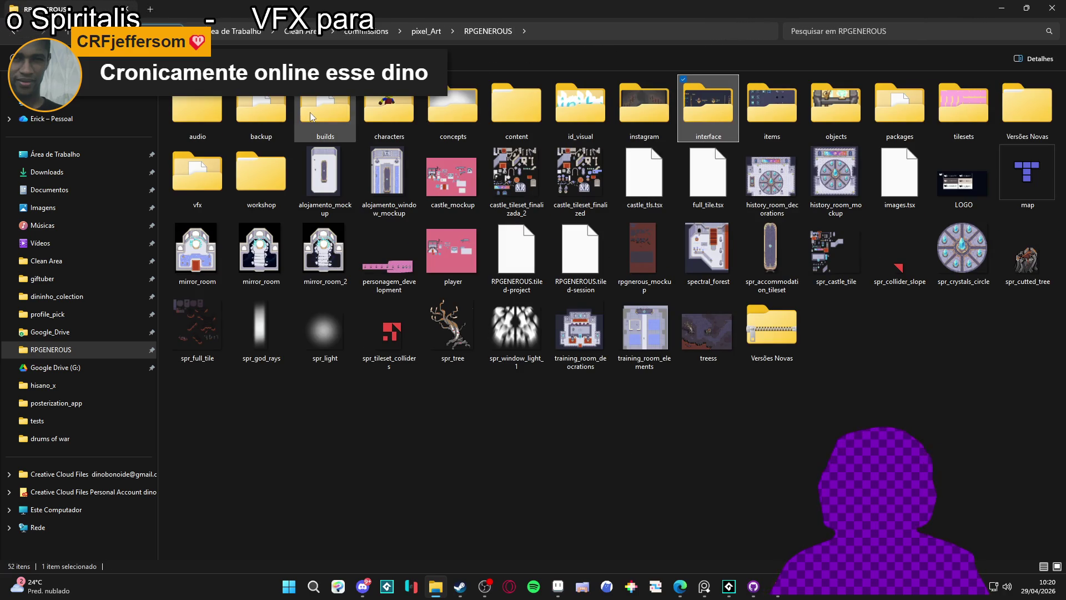
- Open vfx > character_spells > themba and its first subfolder, then return to Figma
left_click(189, 194)
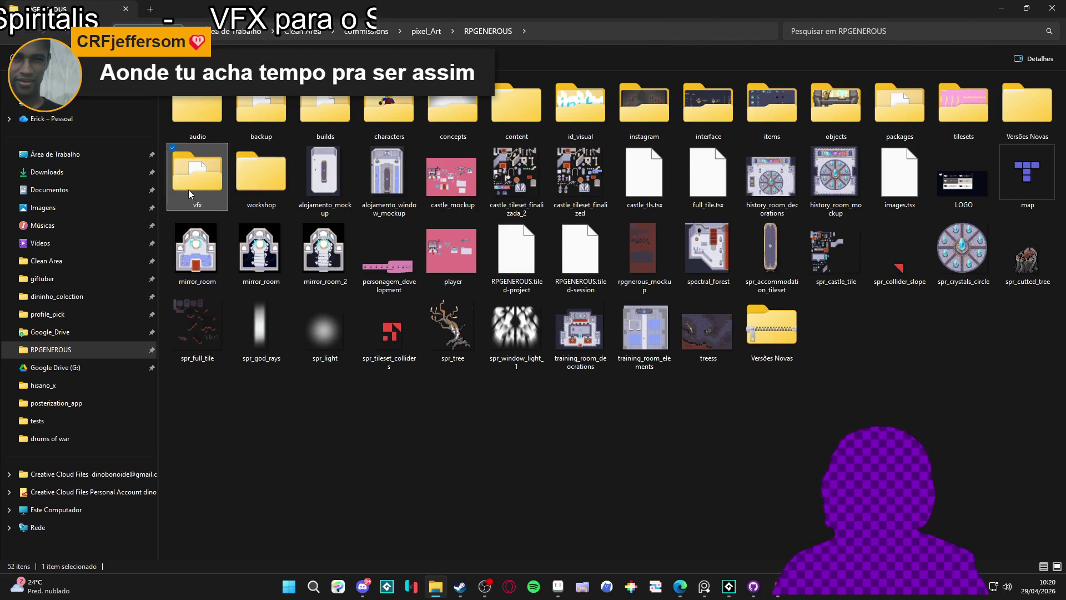
double_click(189, 194)
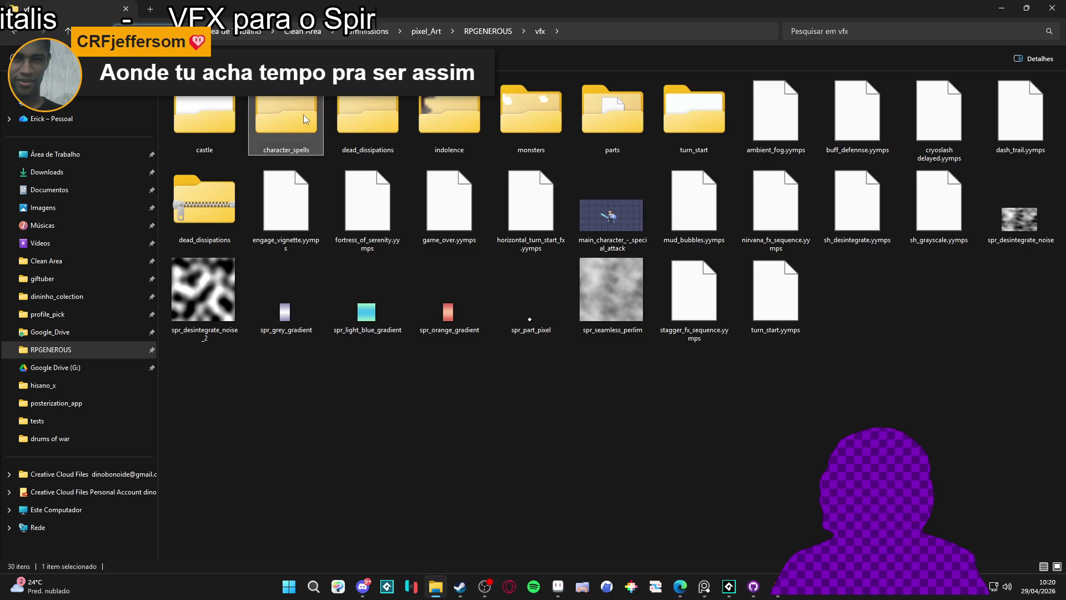
double_click(303, 116)
left_click(513, 119)
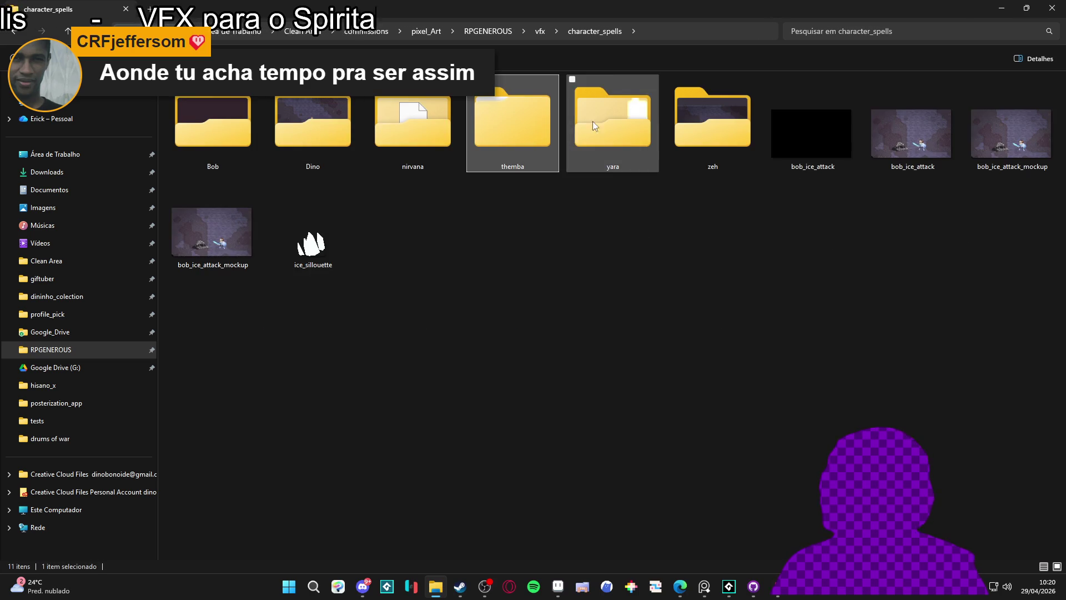
double_click(515, 116)
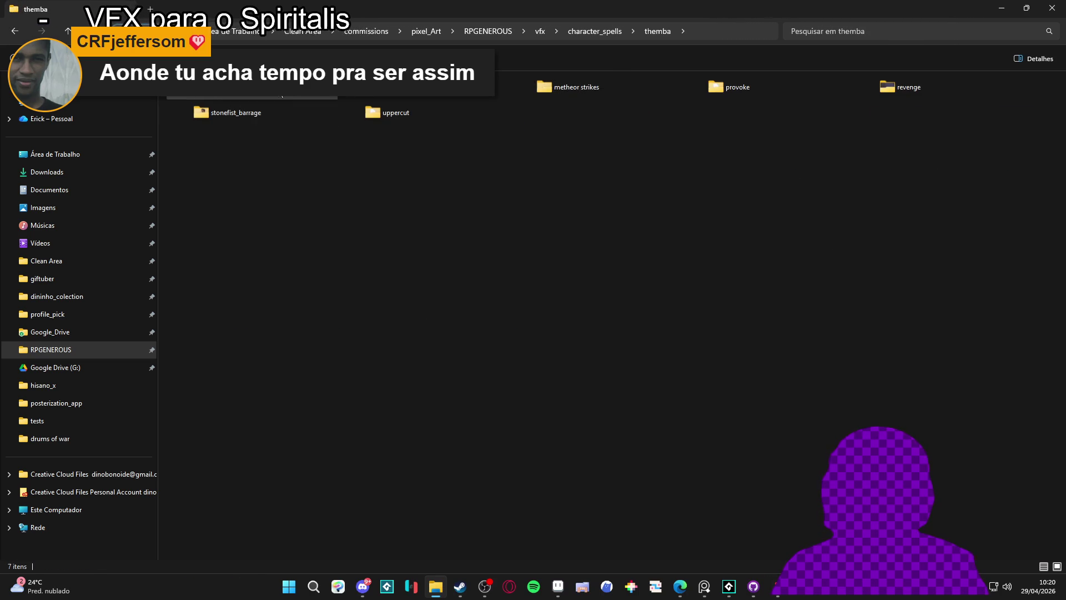
double_click(282, 94)
key("alt+Tab")
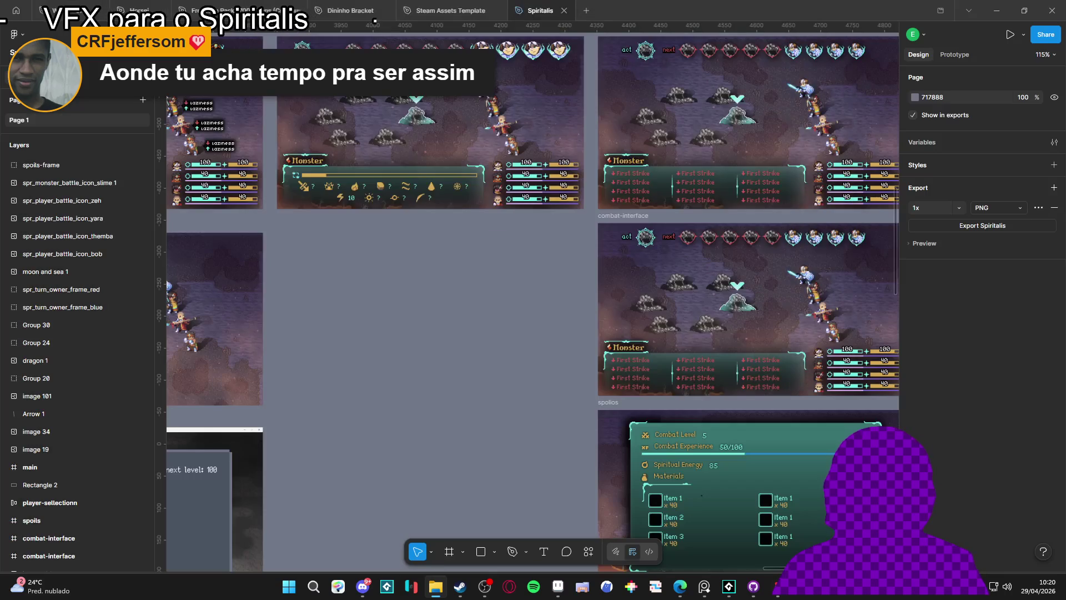
- Drop the spr_battle_ref battle image onto the canvas beside the combat-interface frame
mouse_move(6, 388)
left_mouse_down()
mouse_move(392, 341)
mouse_move(370, 353)
left_mouse_up()
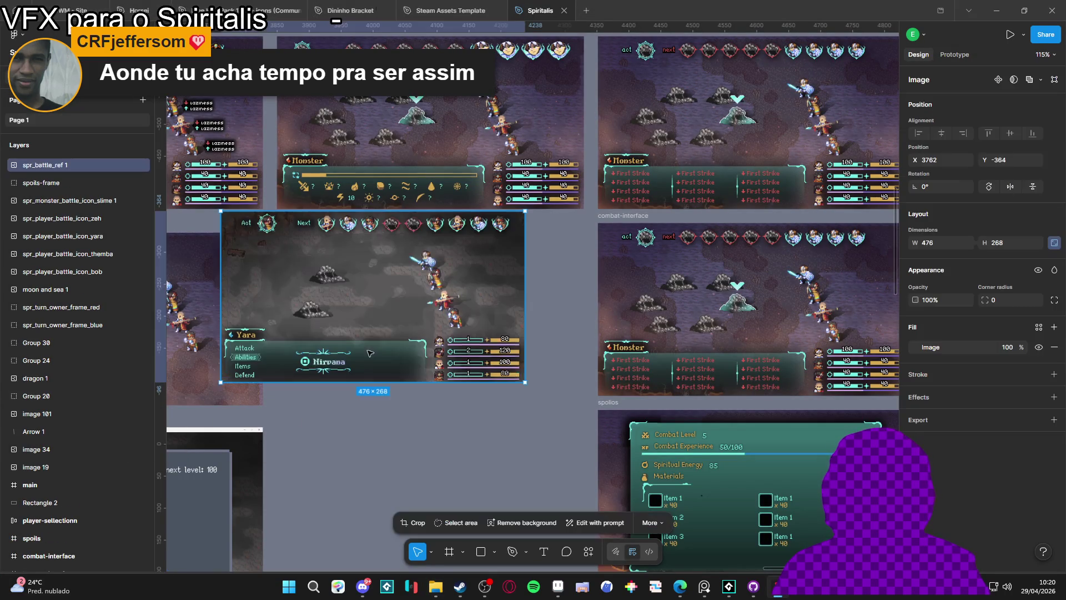
left_click_drag(345, 286, 401, 309)
scroll(467, 345, "down", 1)
key("Escape")
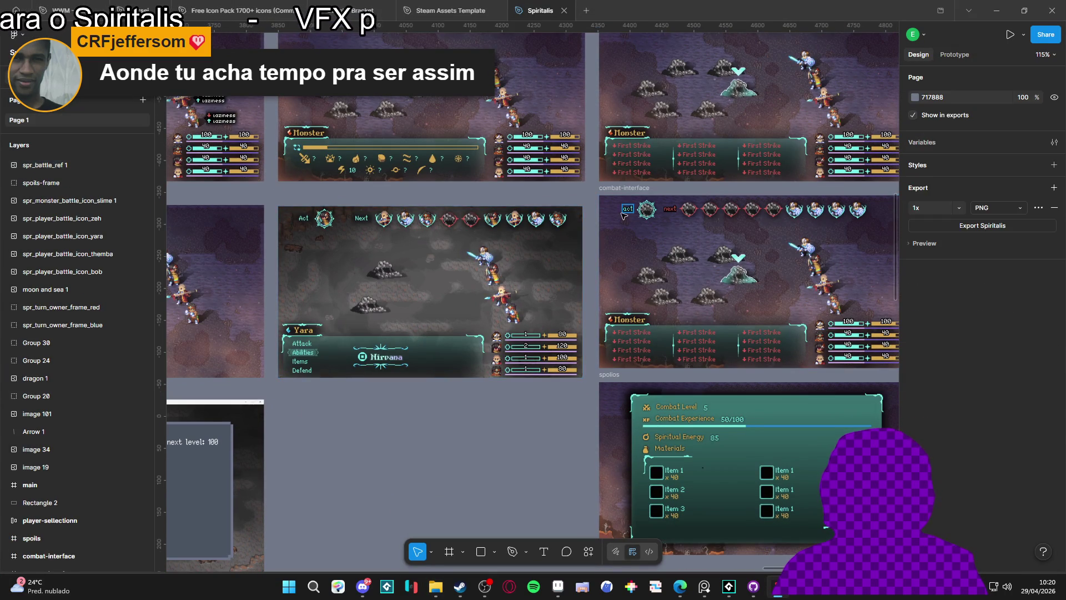
- Group the battle reference image into Group 33 and check its spr_battle_ref 1 contents
left_click(514, 221)
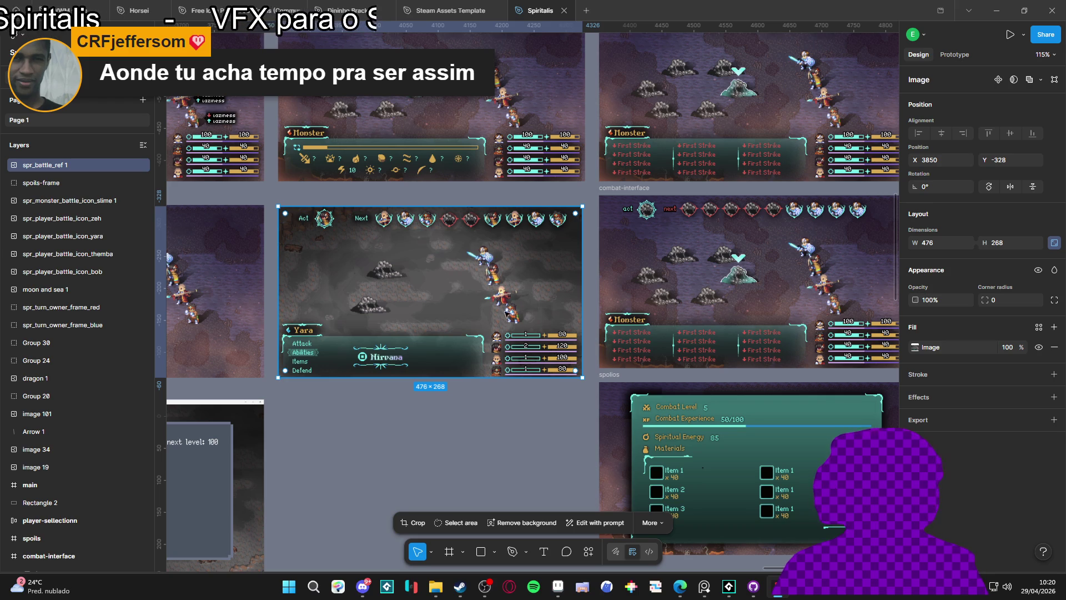
left_click(631, 188)
left_click(342, 268)
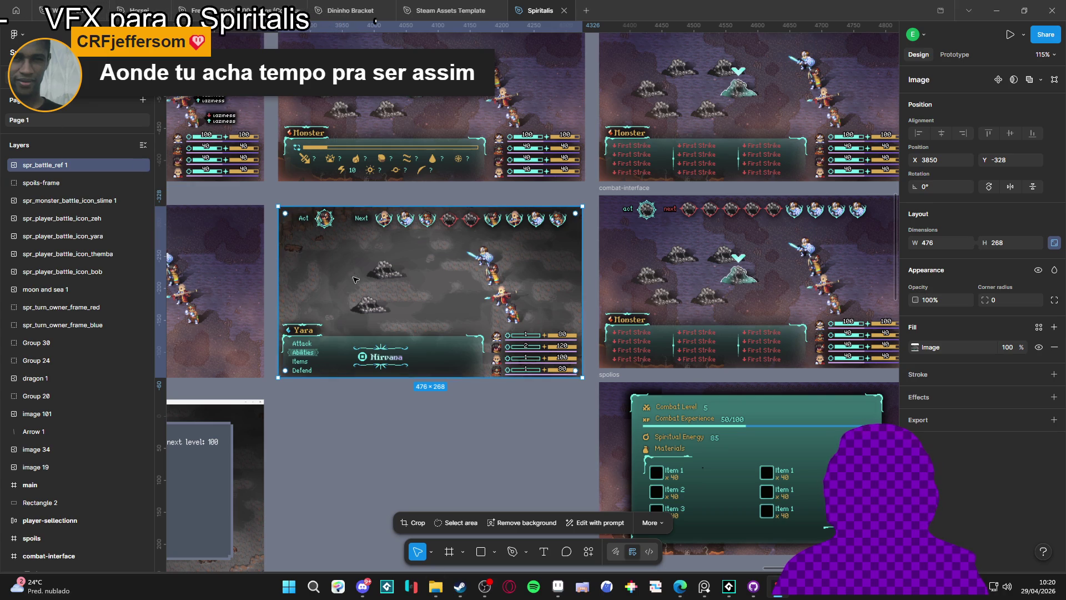
key("ctrl+g")
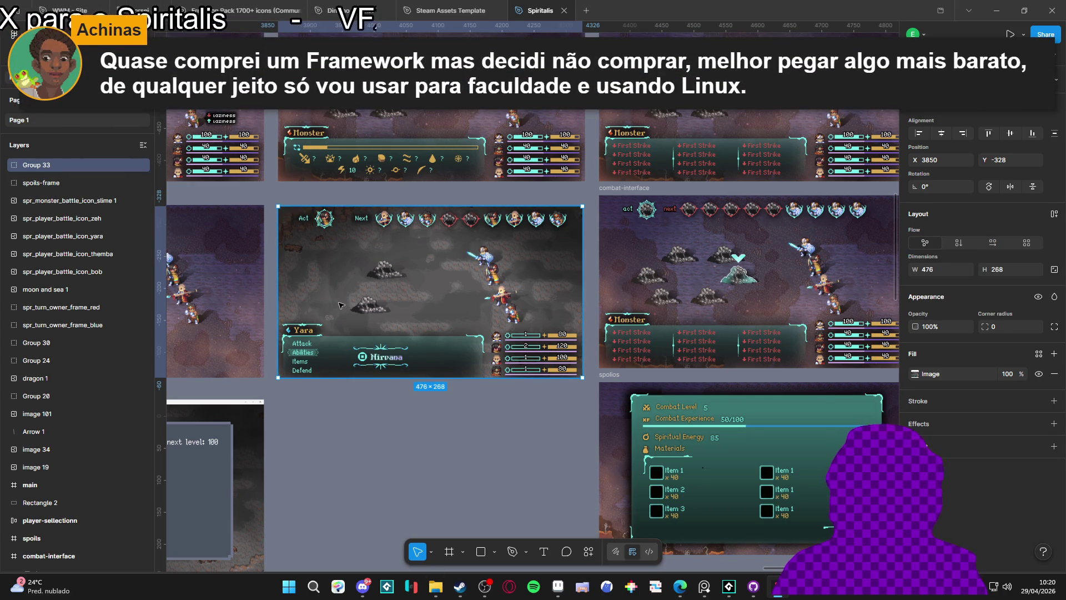
left_click(5, 164)
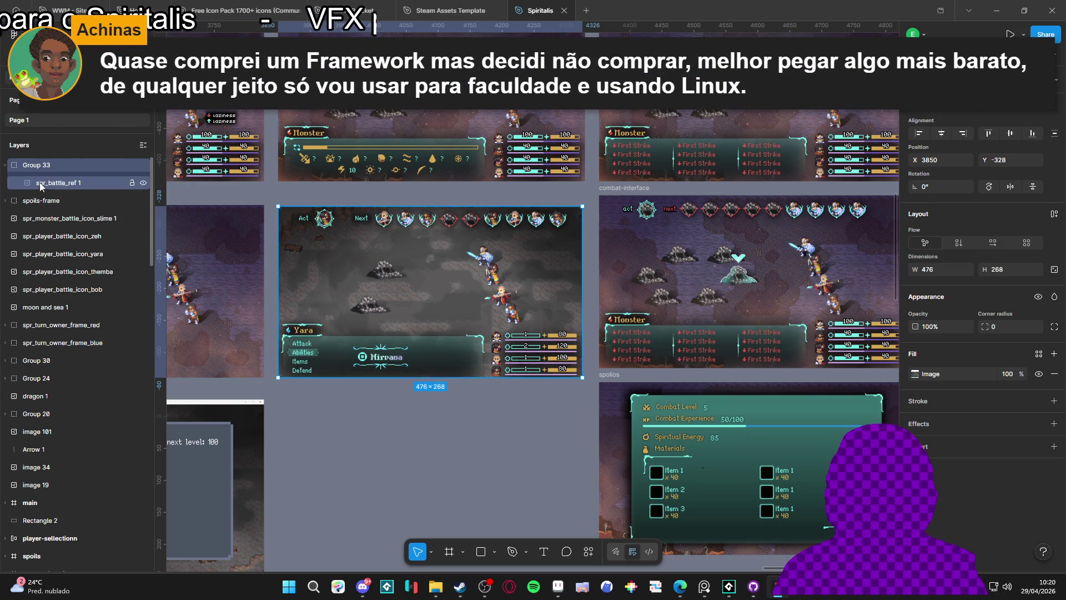
left_click(82, 183)
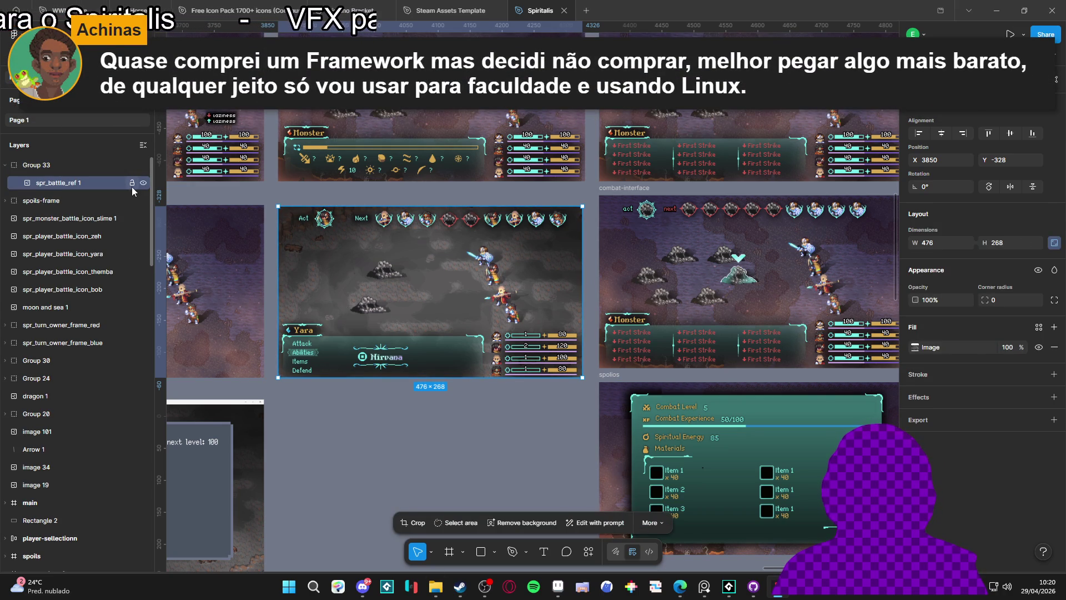
left_click(78, 165)
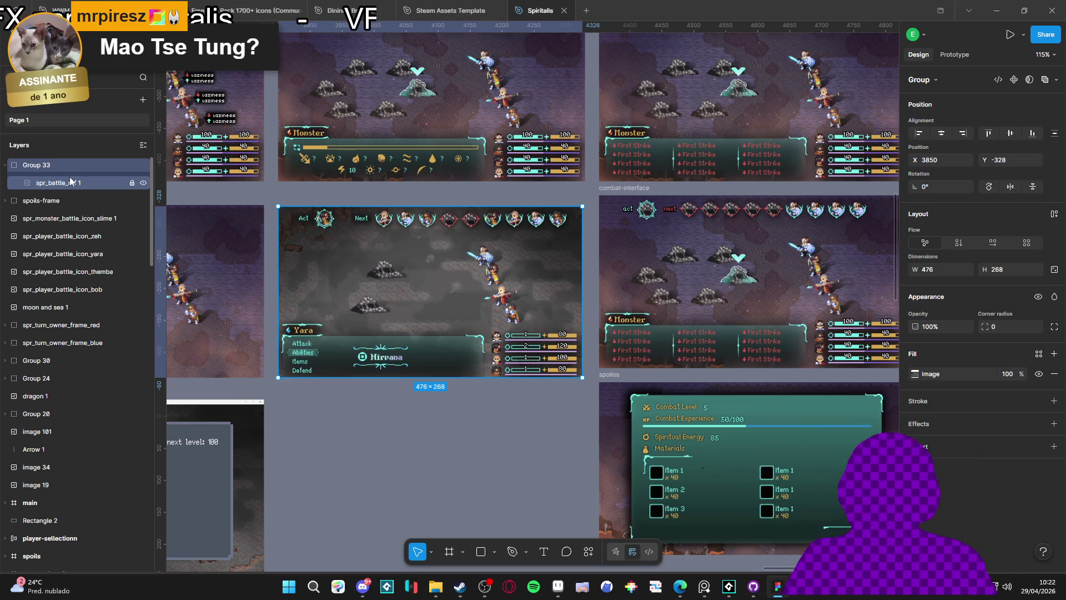
left_click(416, 430)
- Draw a rectangle inside Group 33 and convert the group into auto-layout Frame 33
scroll(409, 300, "up", 3)
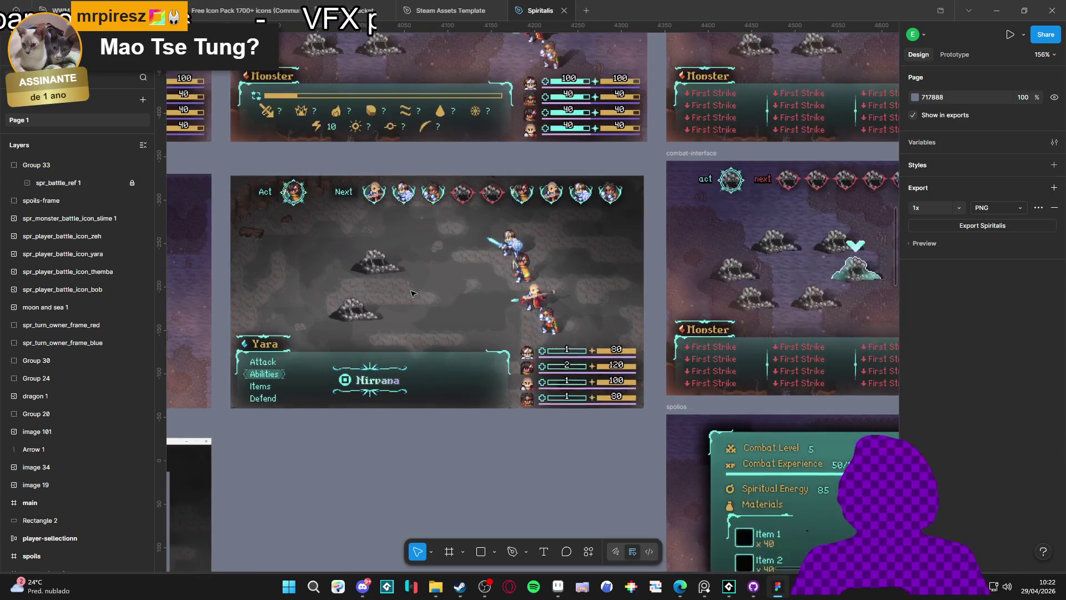
left_click(265, 188)
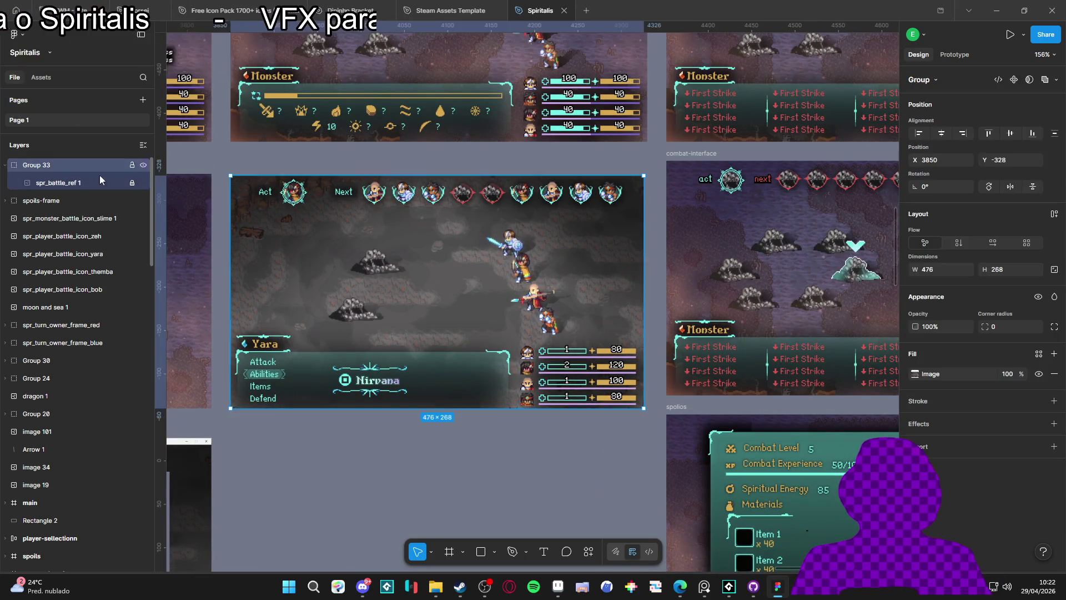
left_click(481, 551)
left_click(328, 202)
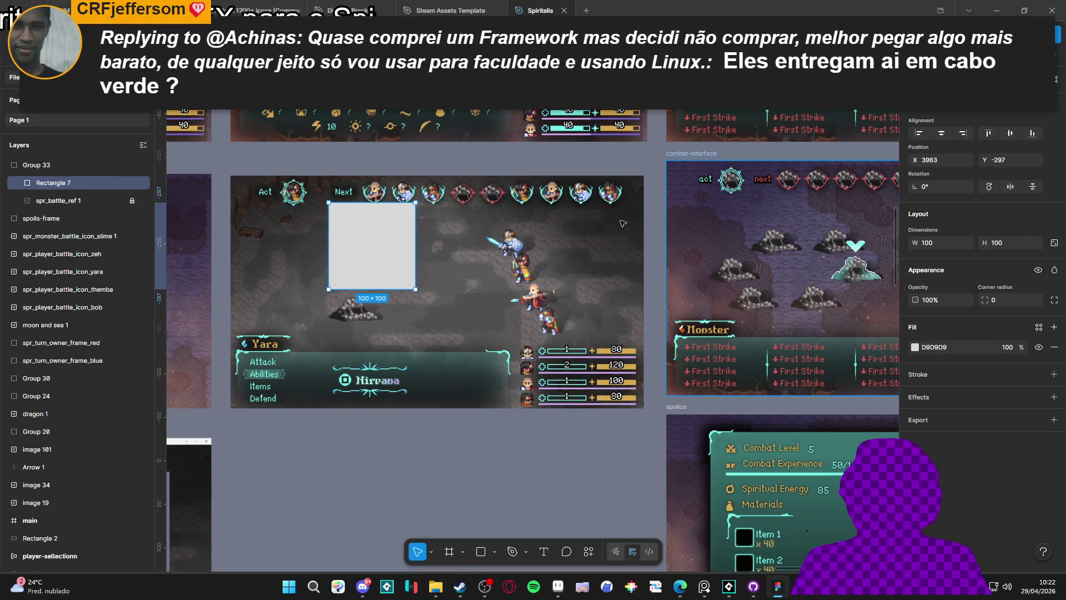
left_click(72, 164)
key("shift+a")
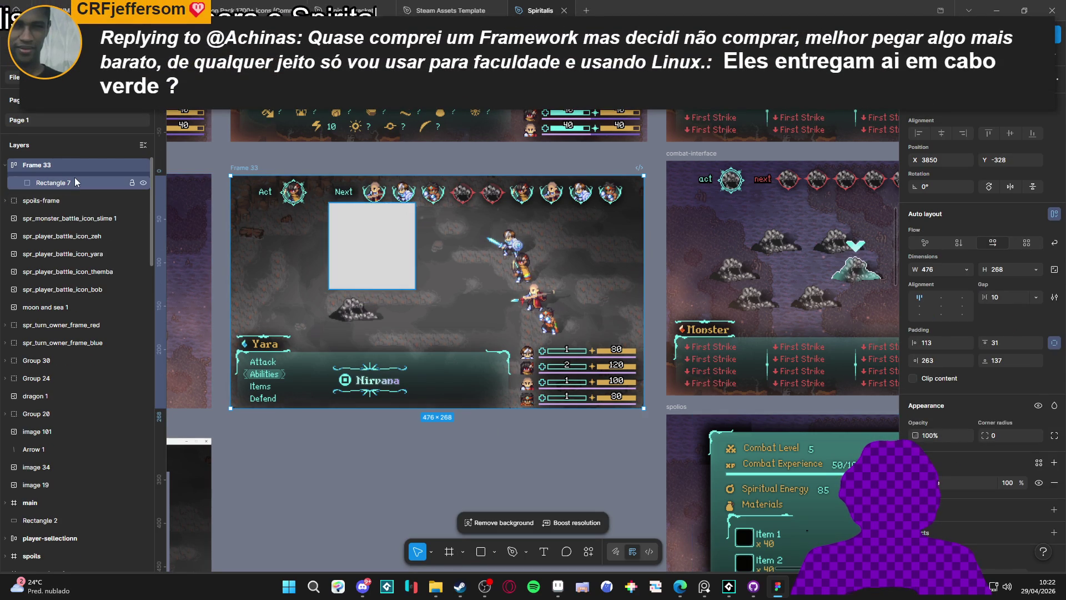
- Make Rectangle 7 fill the frame's width and set Frame 33's paddings to 0
left_click(76, 182)
left_click(966, 243)
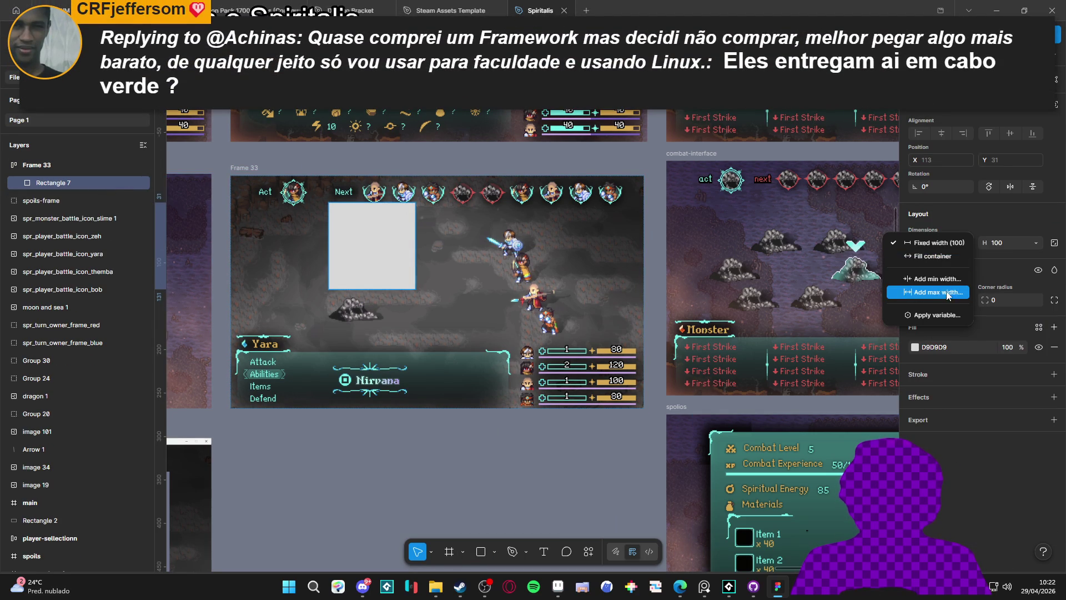
left_click(932, 256)
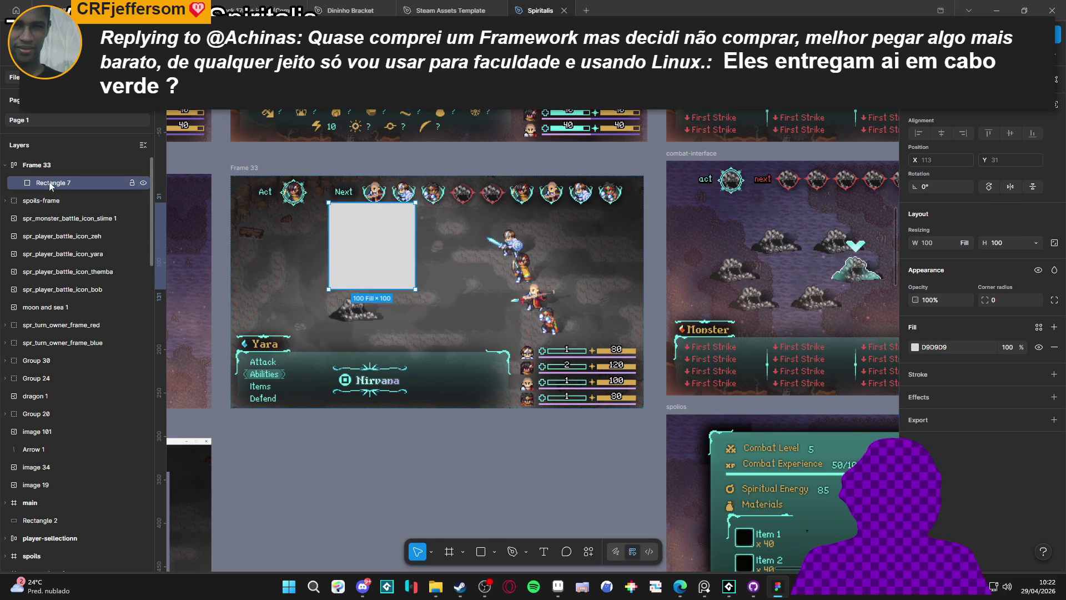
left_click(50, 165)
left_click(959, 341)
type("0")
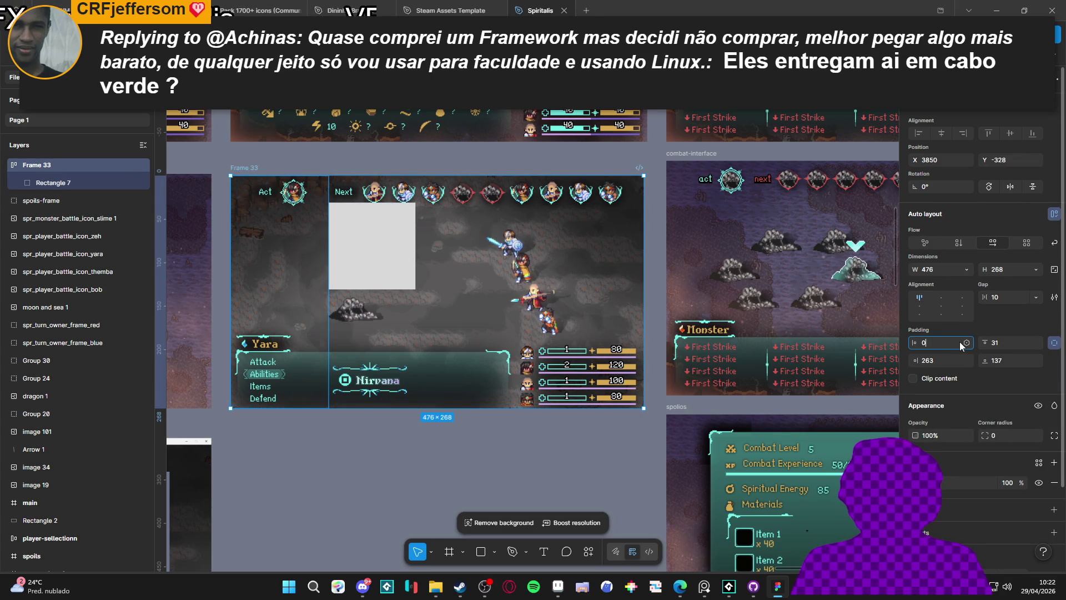
key("Tab")
type("0")
key("Tab")
type("0")
key("Tab")
type("0")
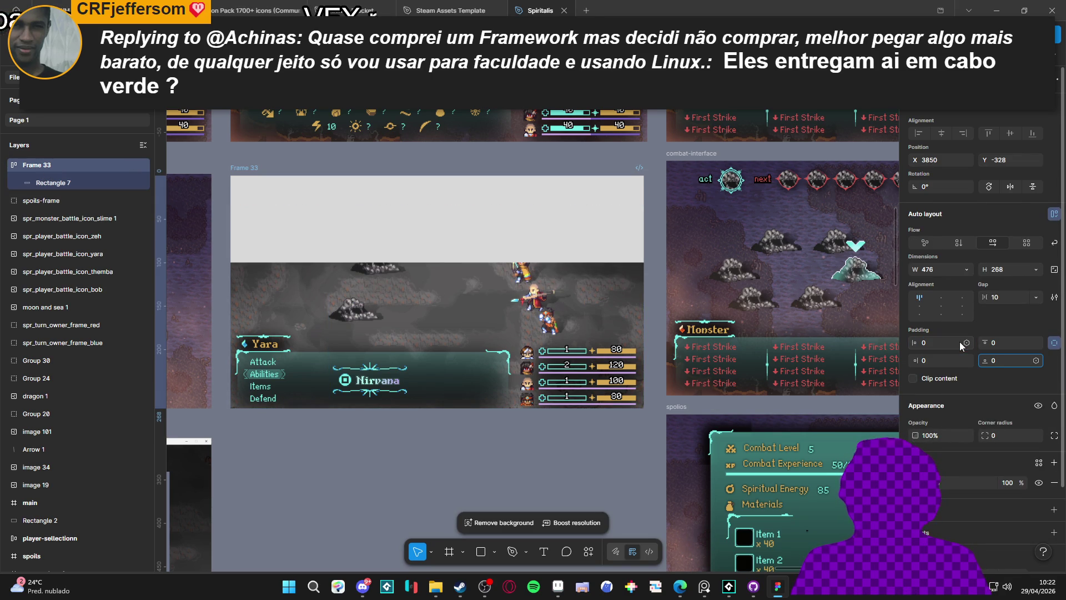
key("Return")
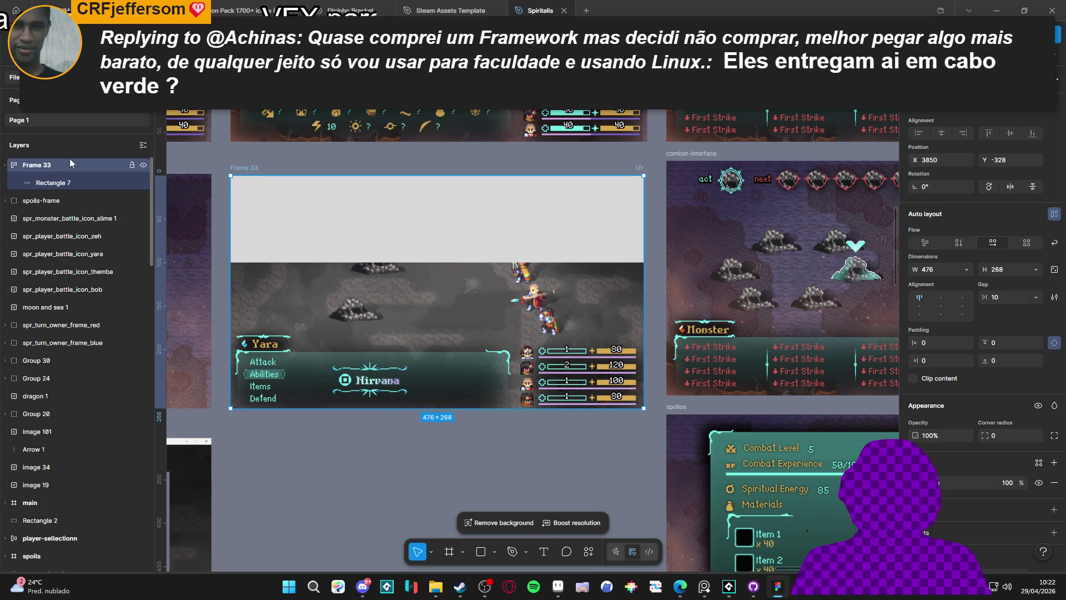
- Make Rectangle 7 fill the frame's height and colour it near-black 020101
left_click(47, 182)
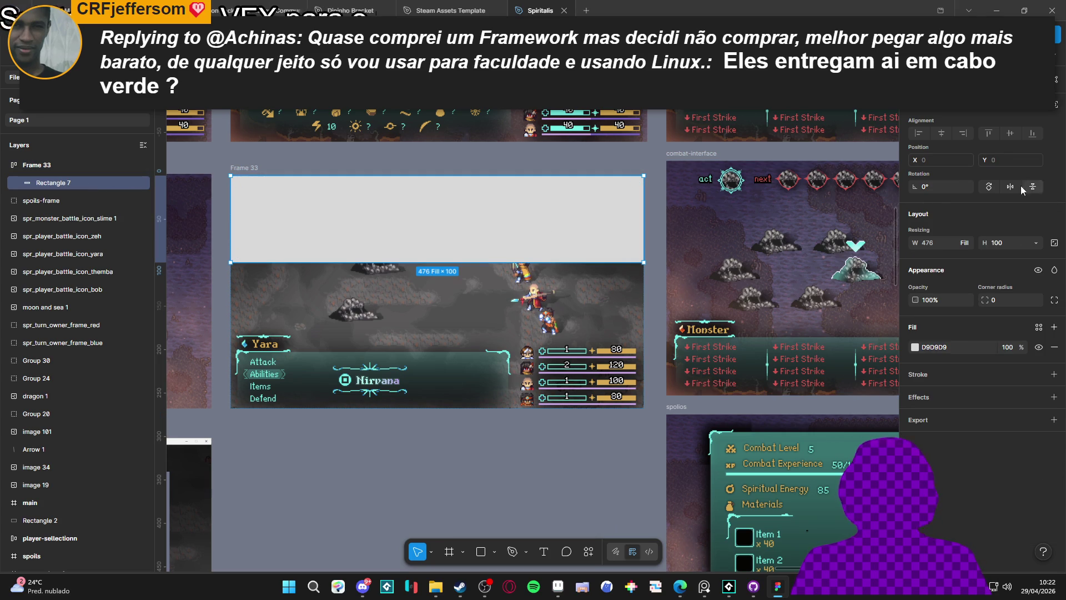
left_click(1035, 243)
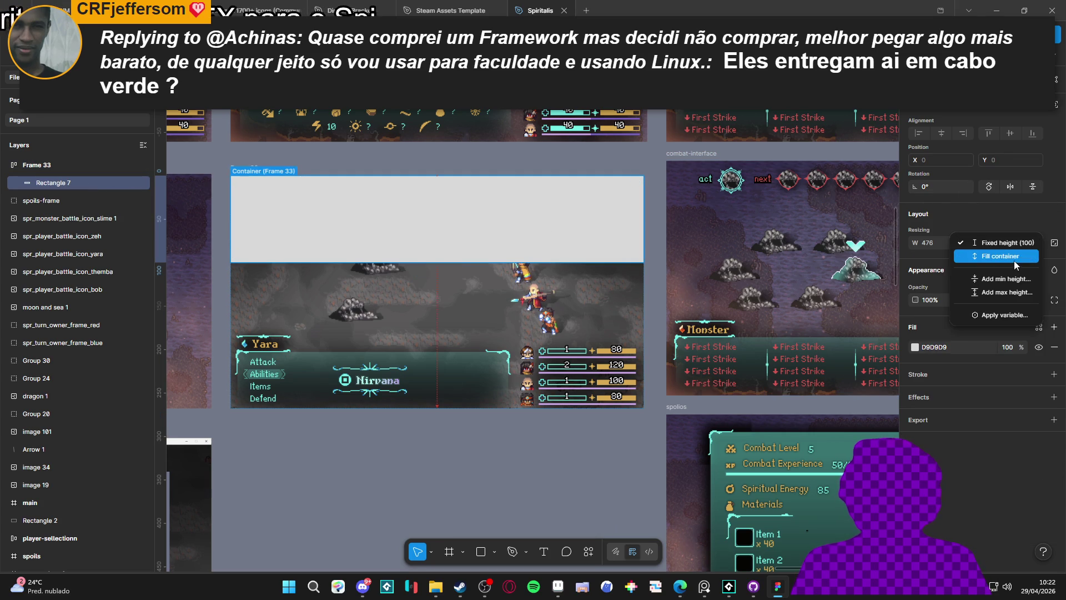
left_click(1015, 265)
left_click(915, 347)
mouse_move(830, 399)
left_mouse_down()
mouse_move(832, 432)
mouse_move(857, 426)
mouse_move(826, 432)
left_mouse_up()
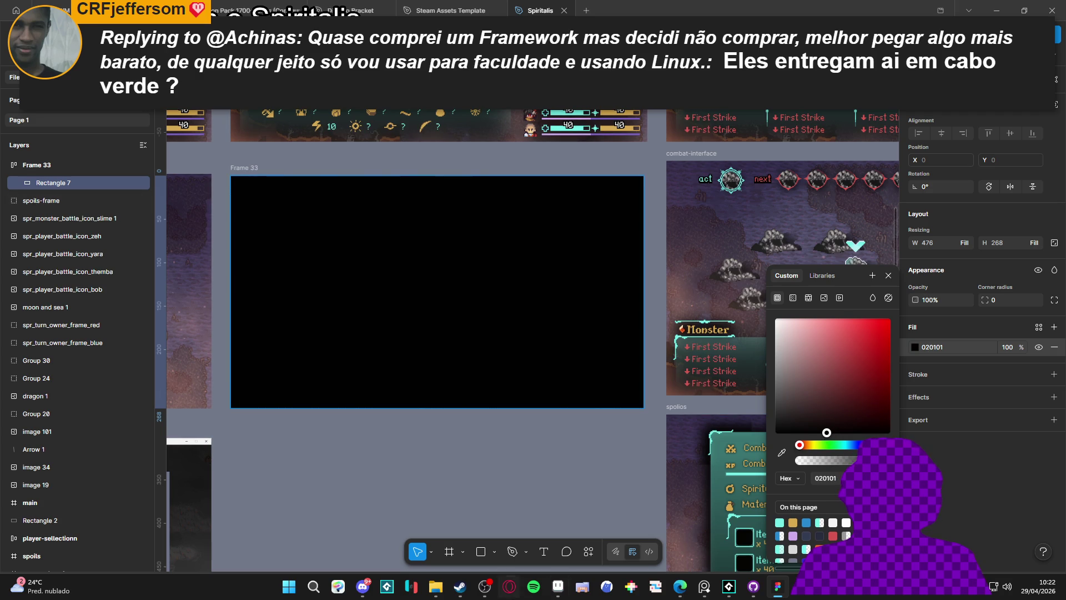
left_click(460, 586)
left_click(469, 589)
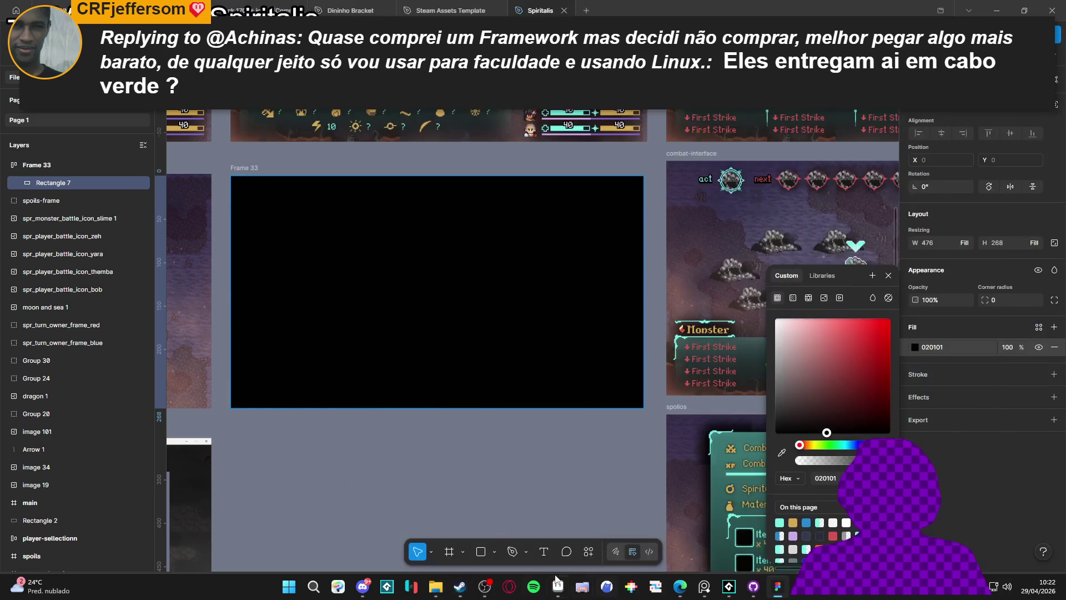
mouse_move(564, 587)
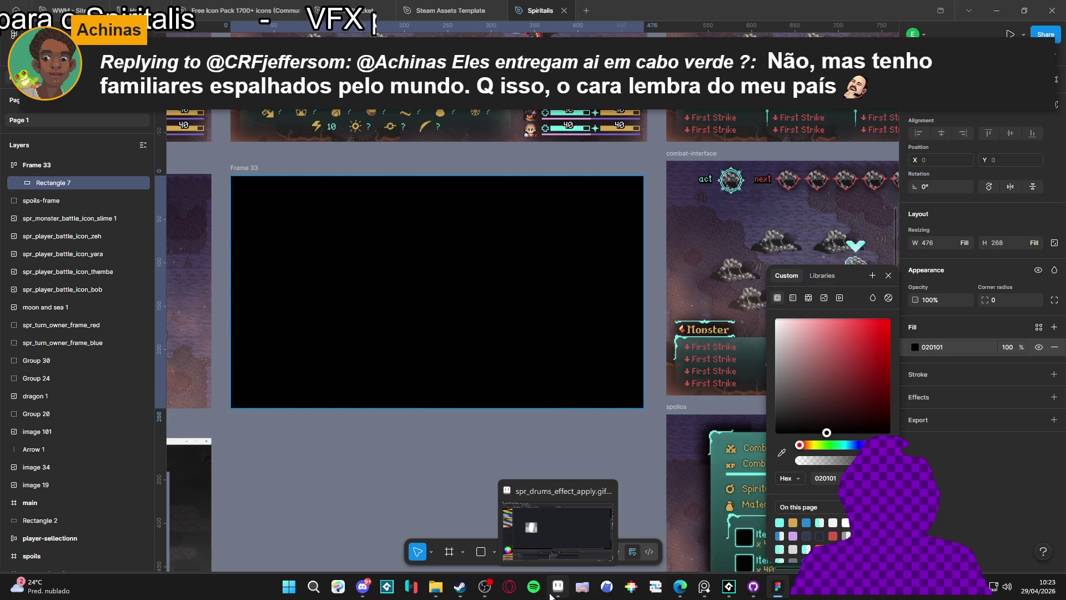
- Copy hex 14121d from Aseprite's dark navy palette swatch 36, then return to Figma
left_click(555, 595)
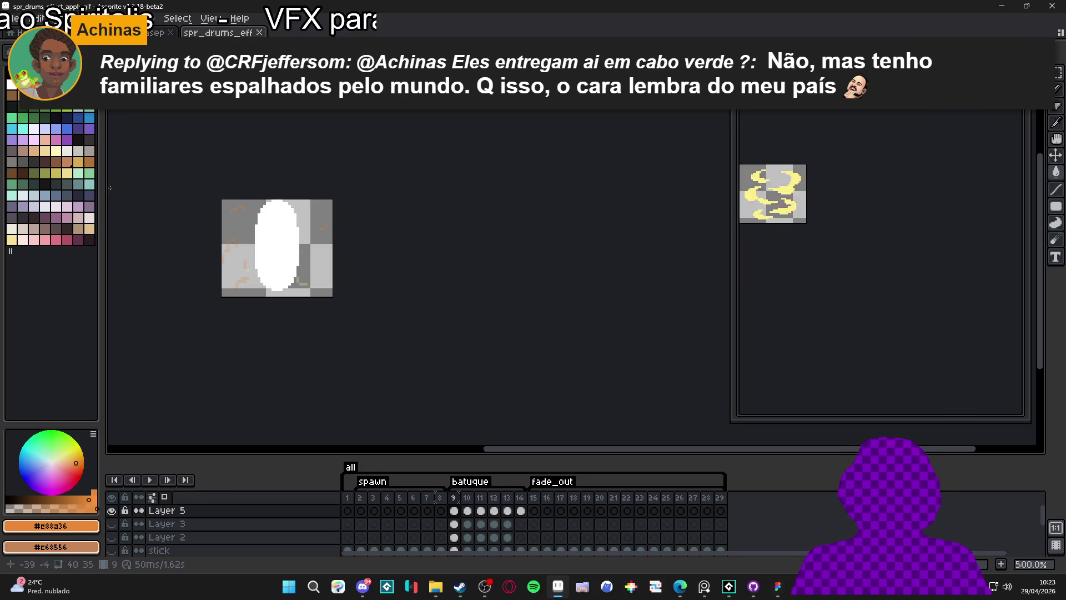
left_click(57, 126)
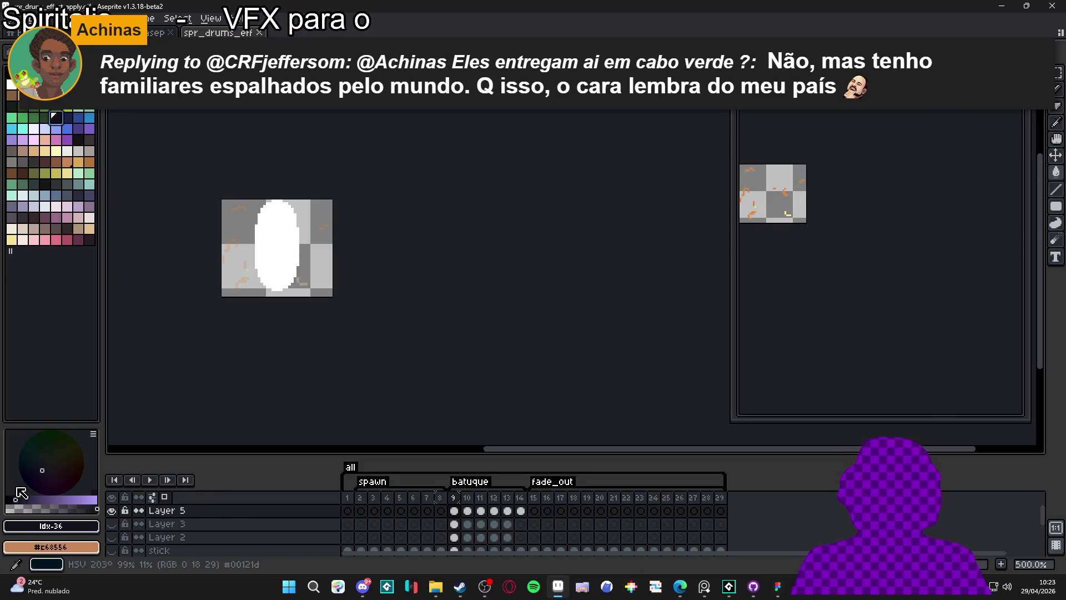
left_click(51, 525)
left_click(169, 433)
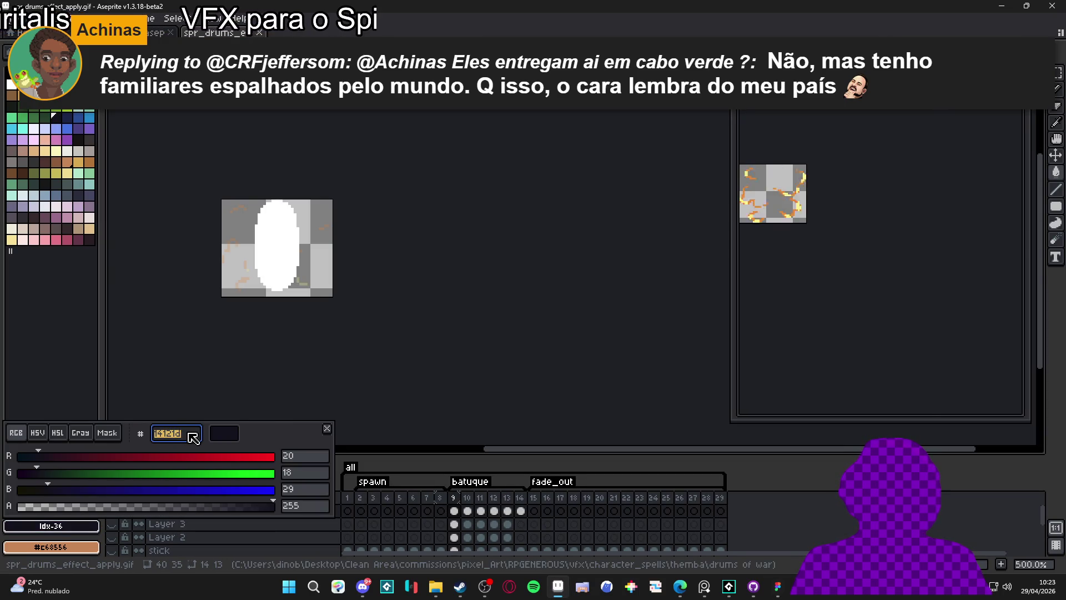
key("Escape")
key("alt+Tab")
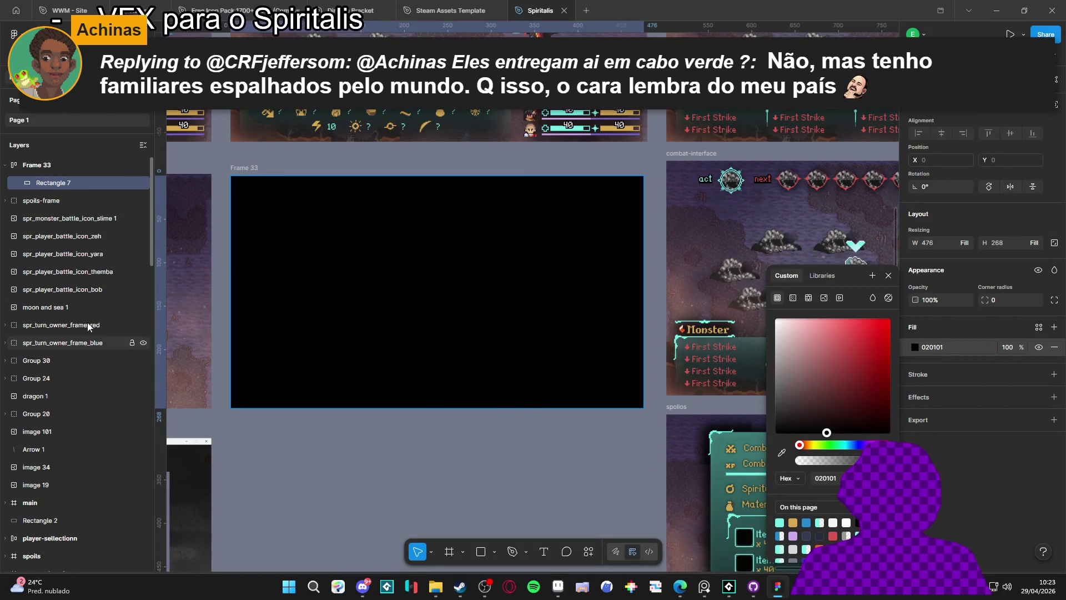
- Fill Rectangle 7 with dark navy 14121D at about 86% opacity
left_click(942, 347)
type("14121d")
key("Return")
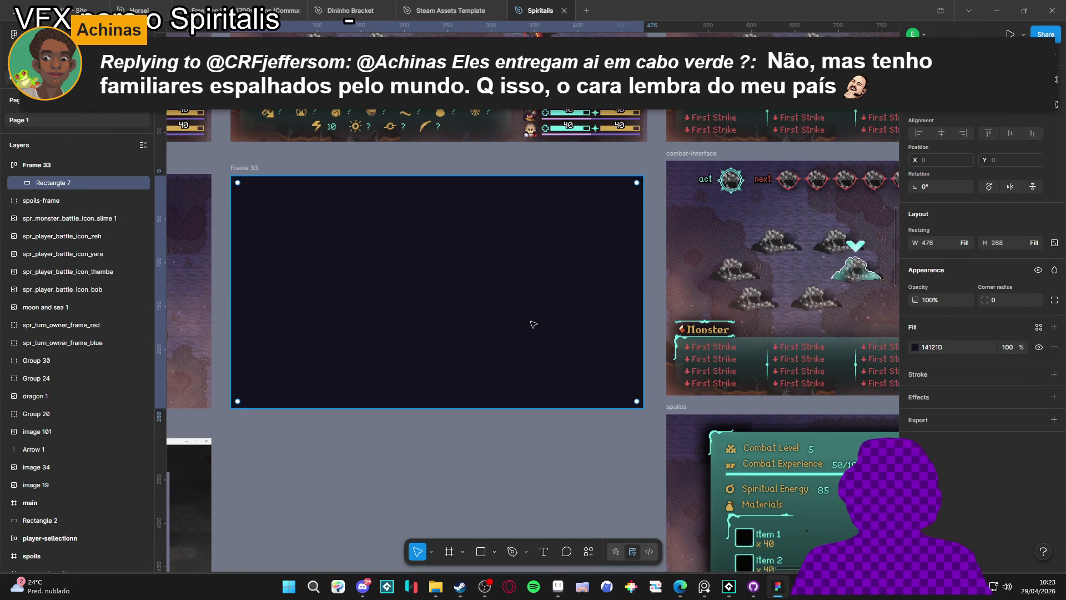
left_click_drag(1019, 345, 999, 337)
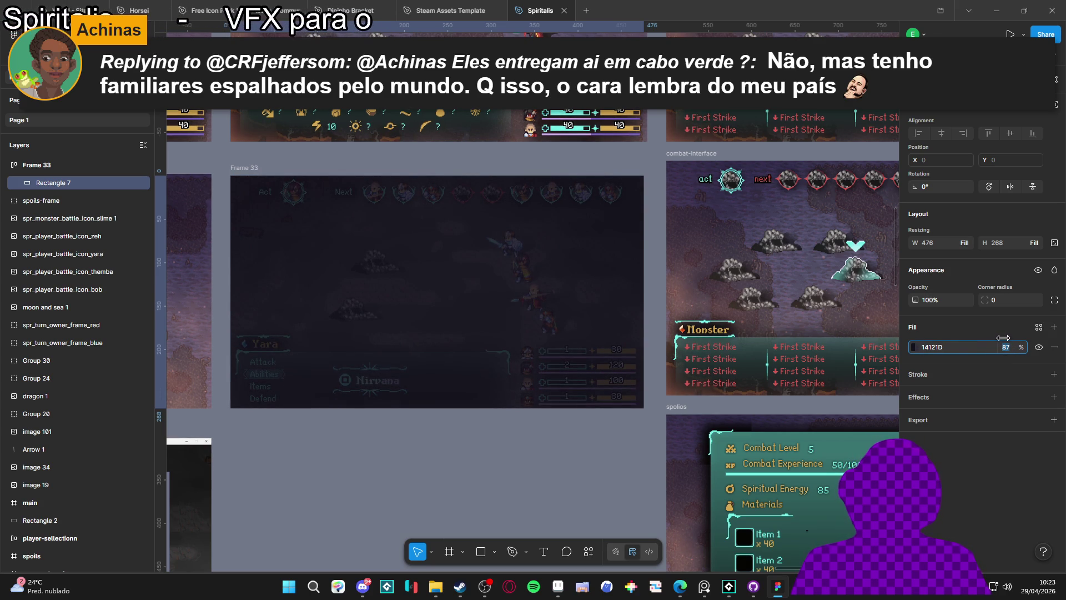
left_click_drag(998, 338, 1003, 338)
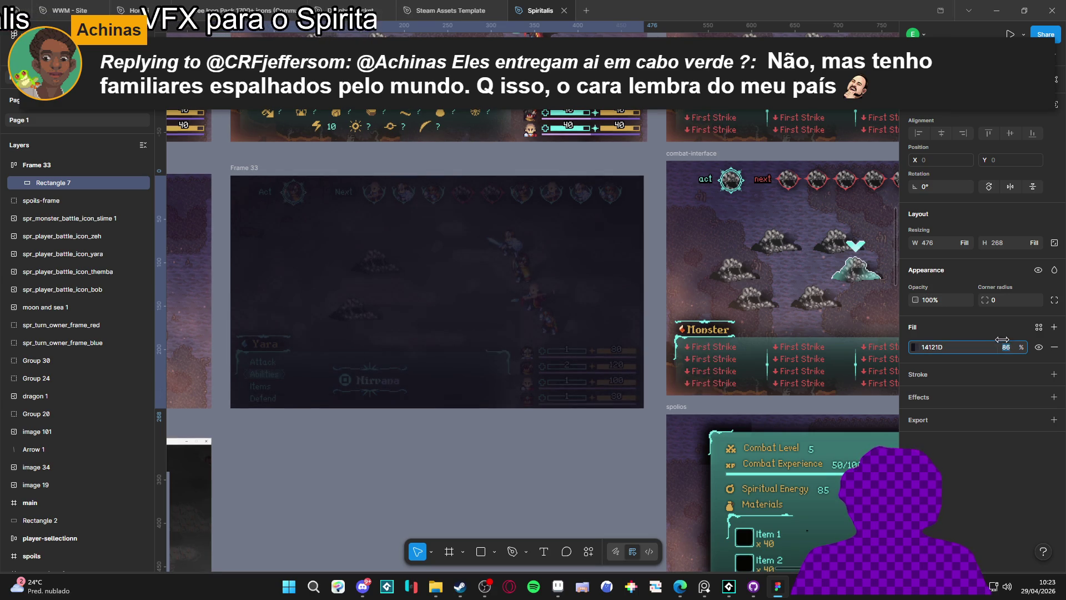
- Remove auto layout from Frame 33
left_click(89, 165)
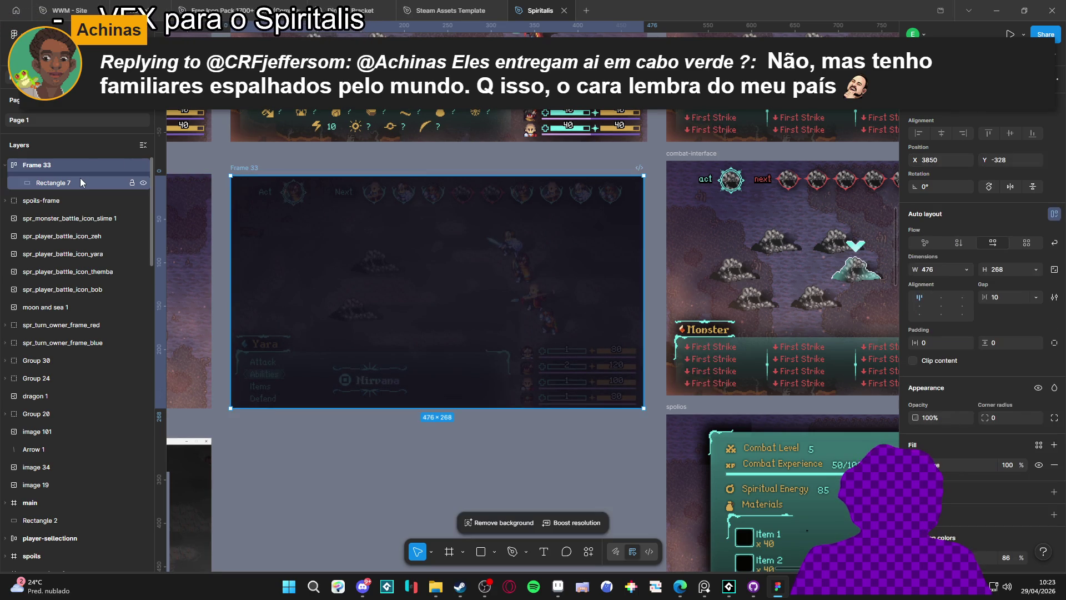
key("shift+a")
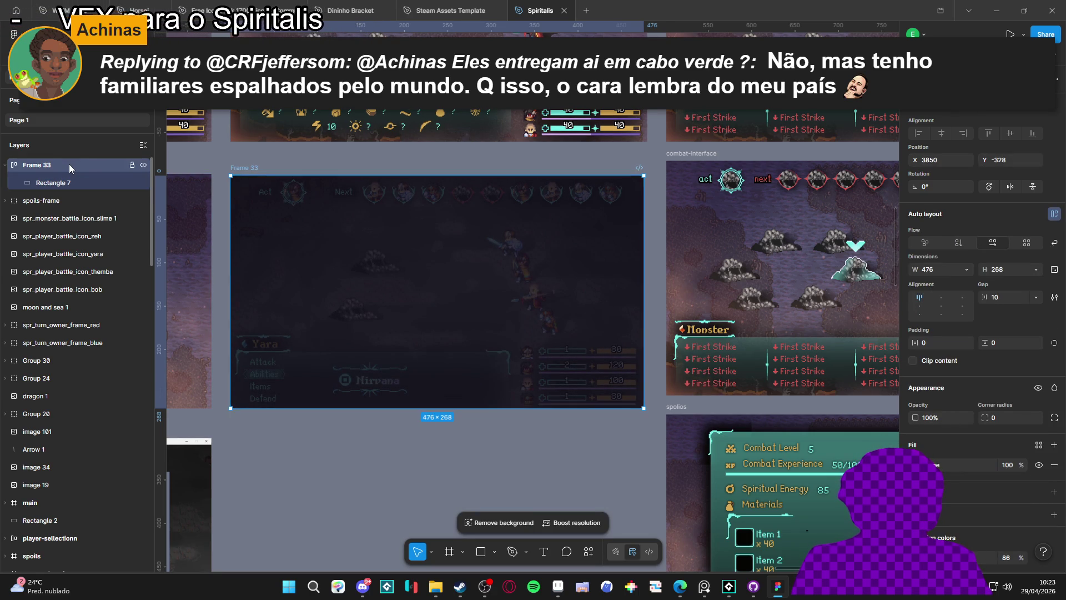
key("ctrl+z")
right_click(63, 167)
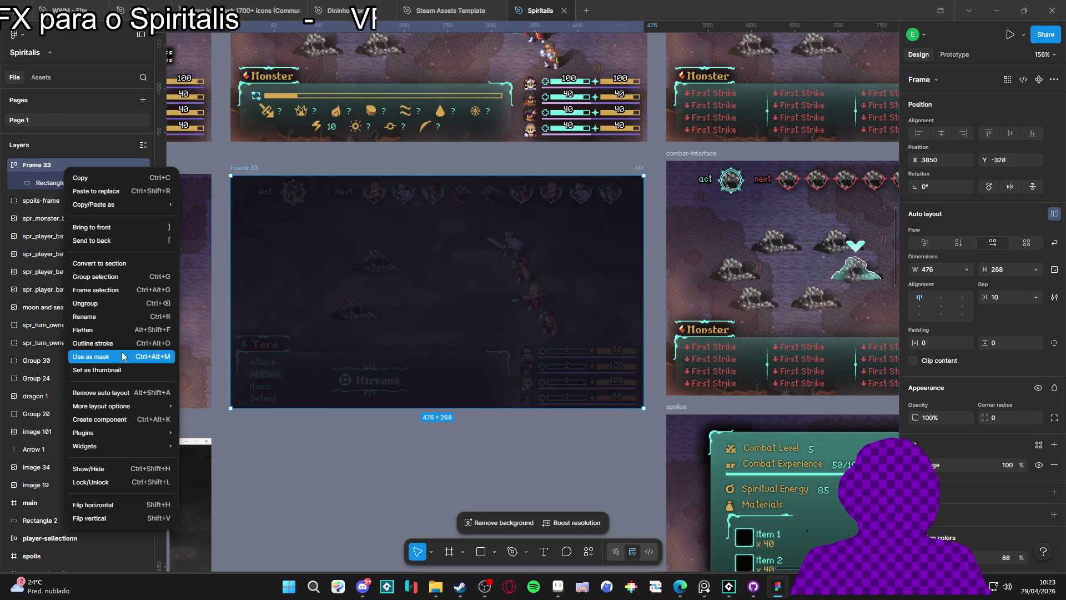
left_click(158, 393)
left_click(455, 334)
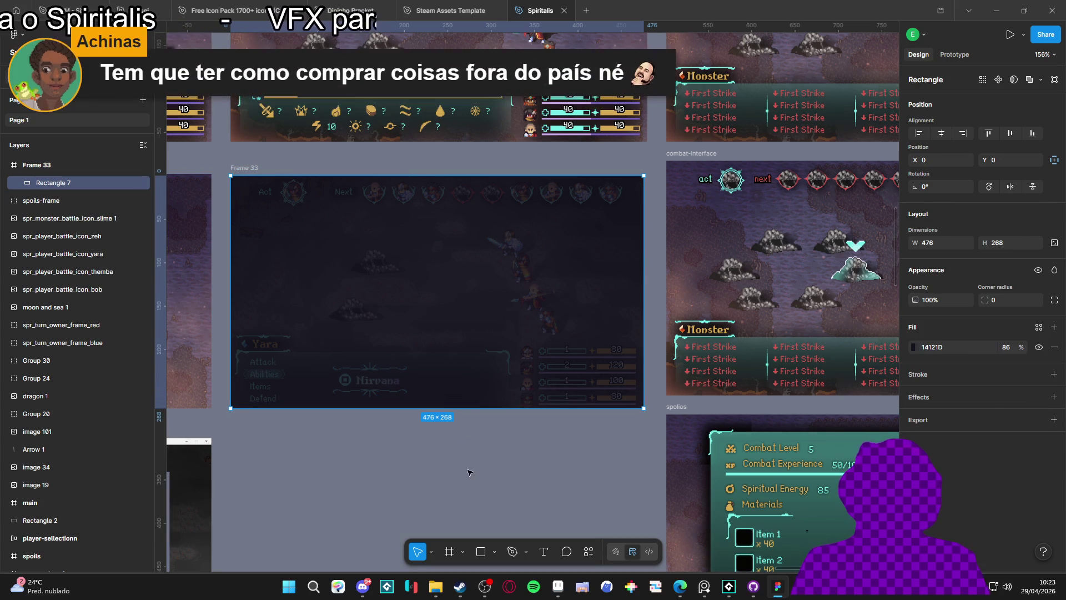
left_click(543, 447)
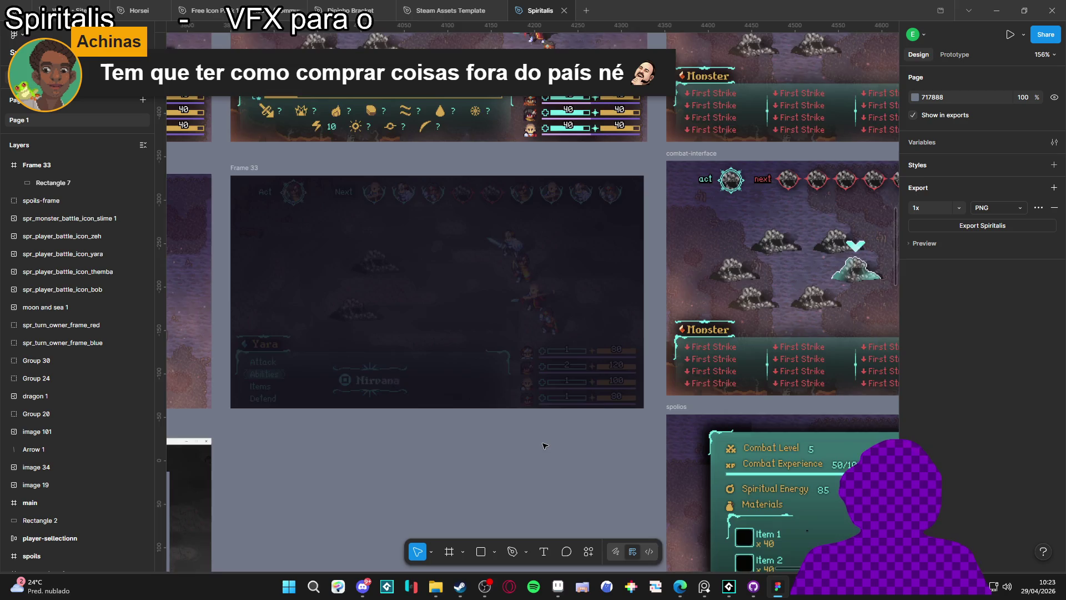
- Paste the copied Yara text into Frame 33, centred horizontally and vertically
scroll(544, 444, "down", 6)
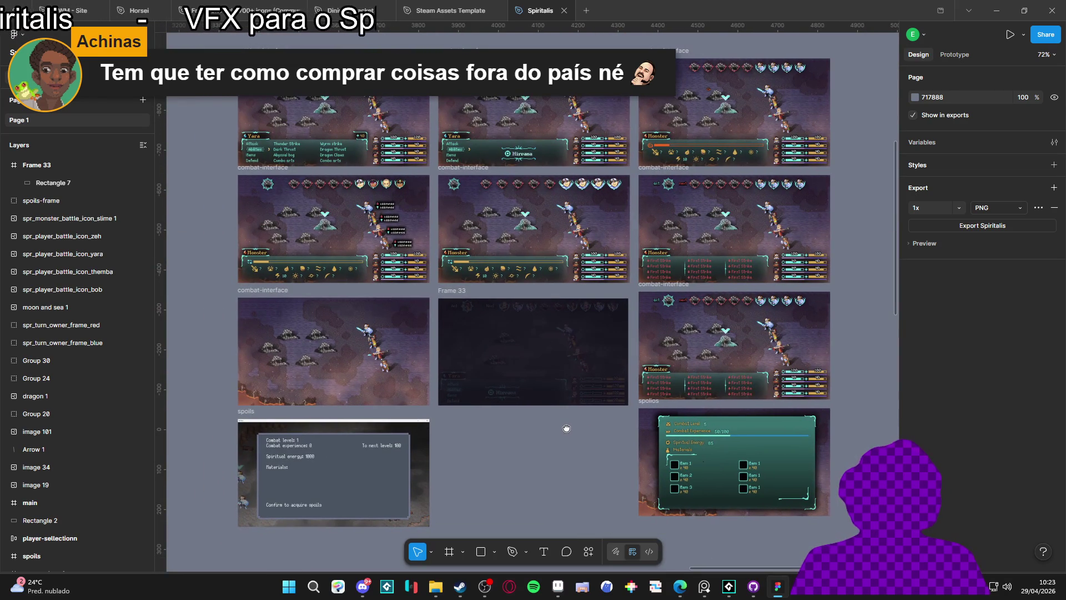
scroll(567, 429, "up", 5)
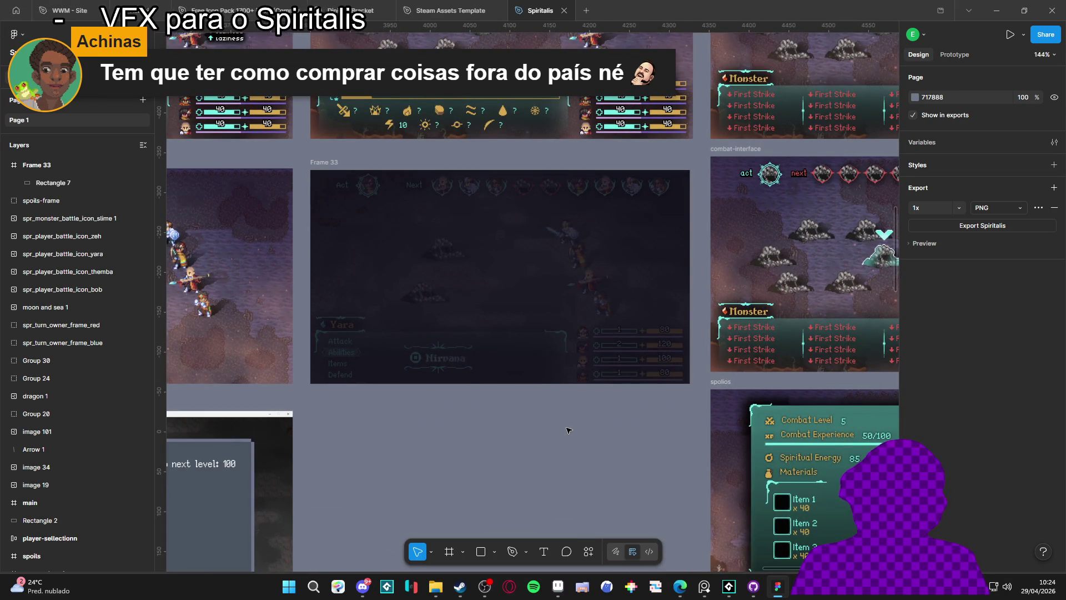
scroll(568, 430, "down", 5)
scroll(567, 430, "up", 5)
scroll(568, 431, "down", 8)
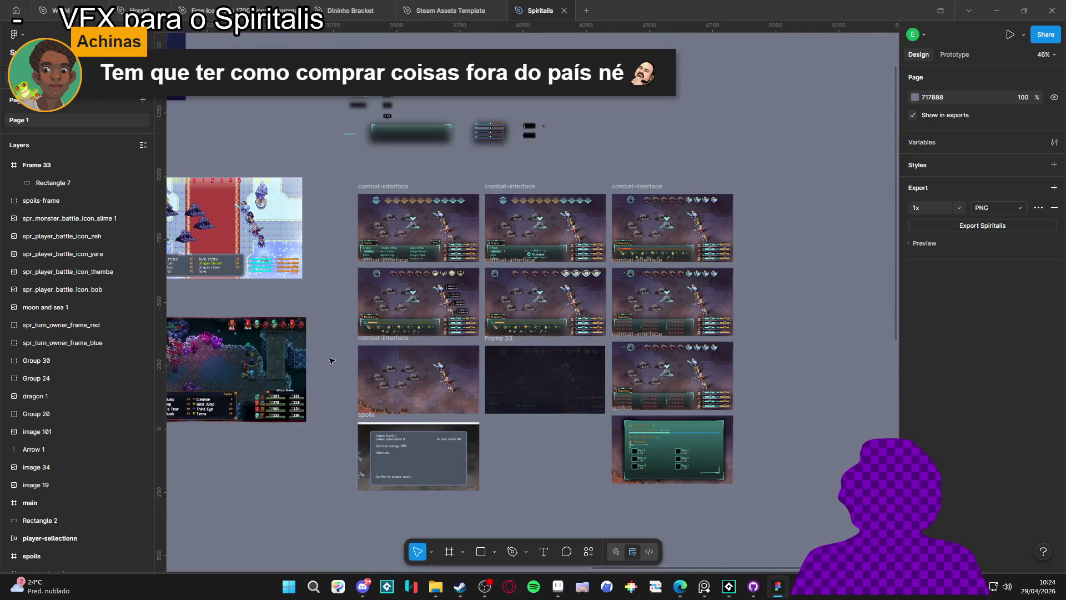
scroll(368, 250, "up", 10)
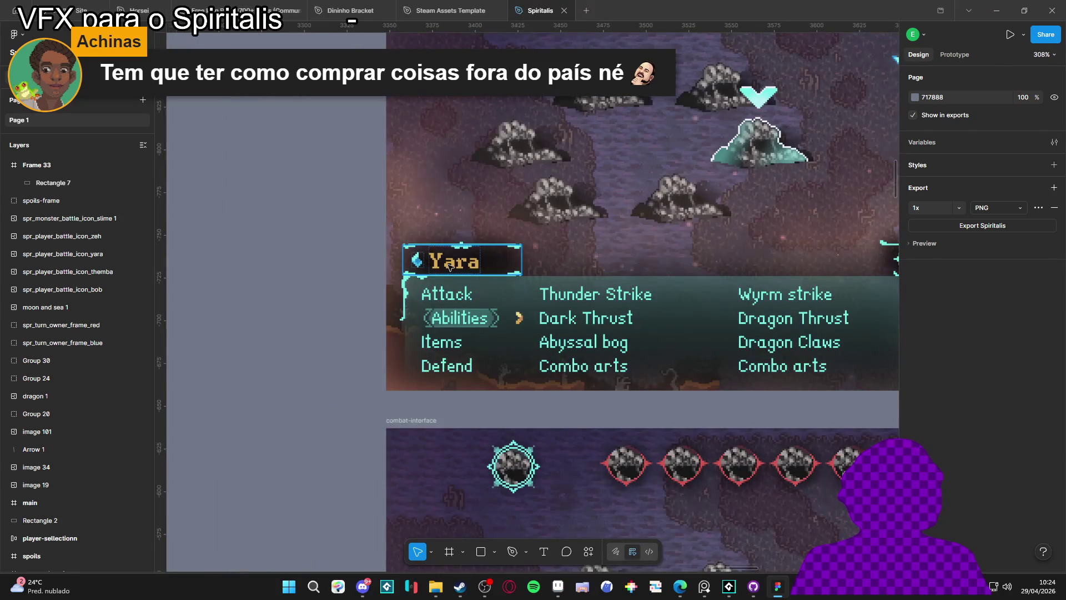
double_click(450, 266)
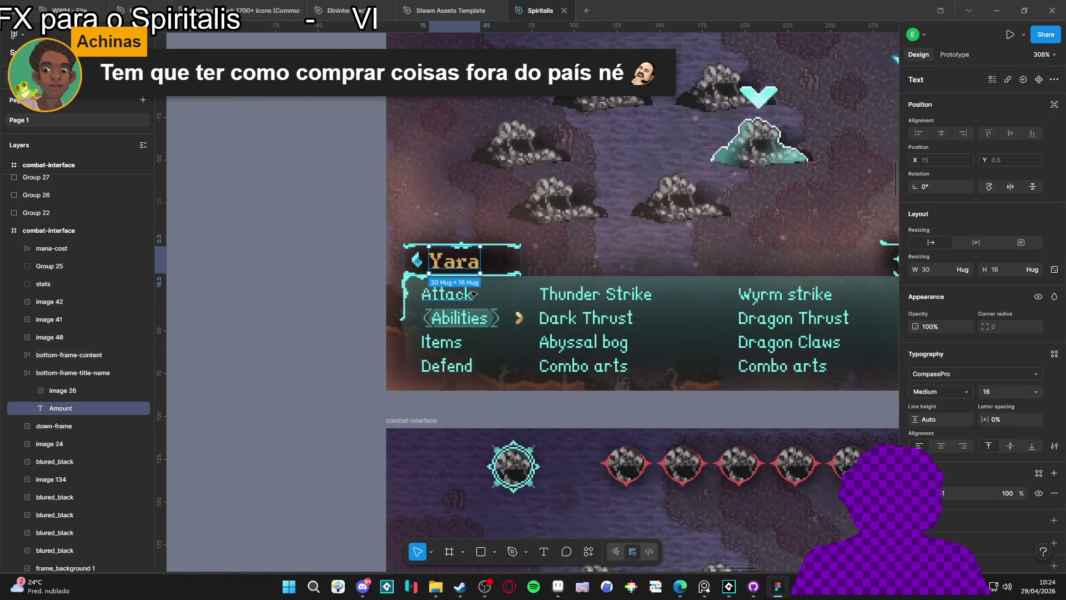
scroll(480, 196, "down", 4)
scroll(480, 197, "down", 4)
scroll(480, 197, "right", 5)
left_click(537, 270)
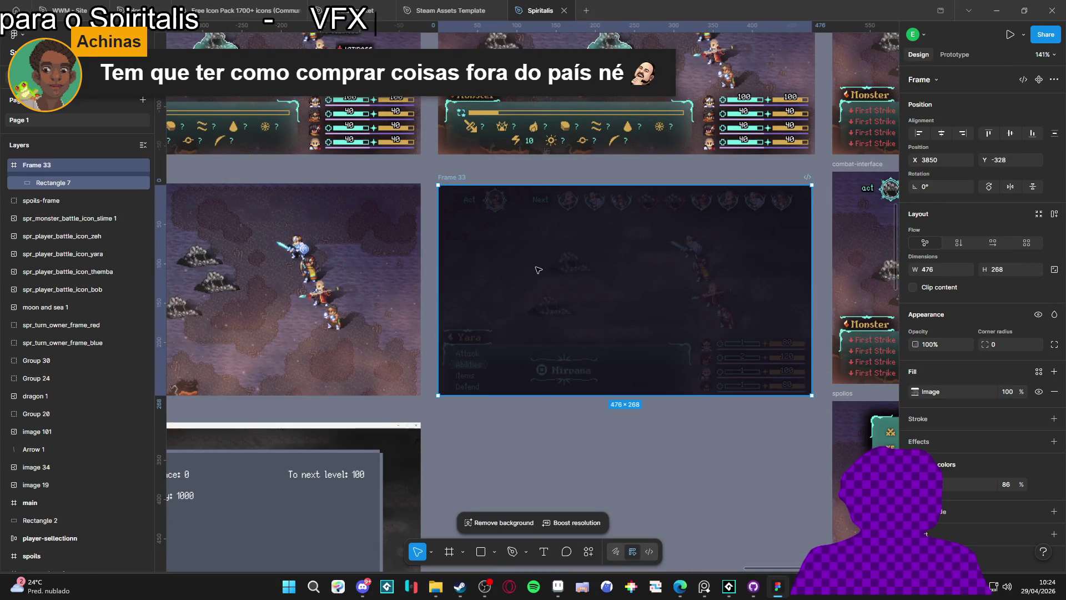
key("ctrl+v")
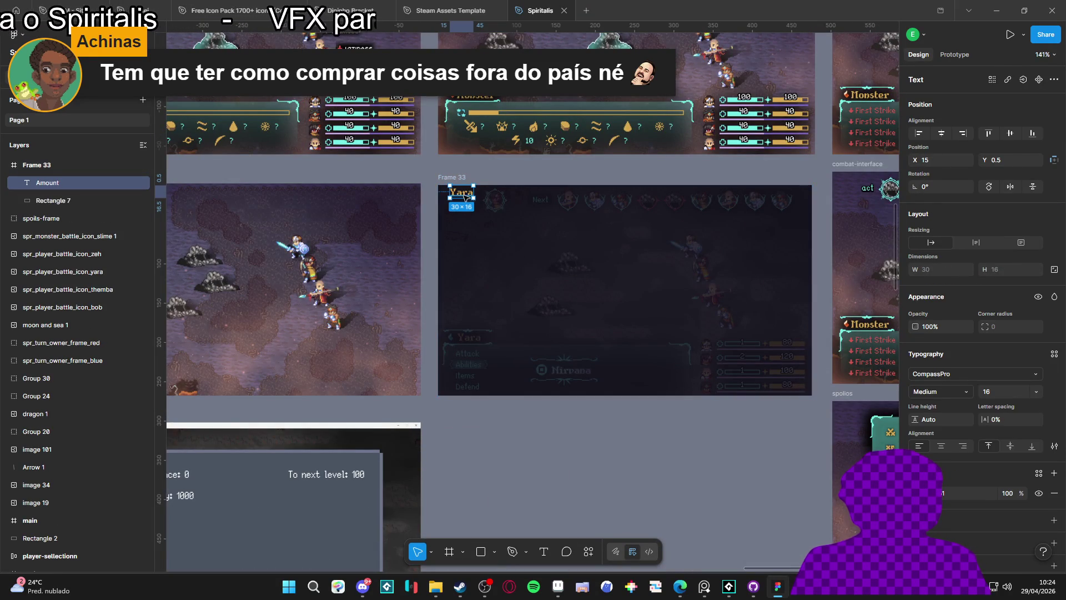
left_click(941, 133)
left_click(1010, 133)
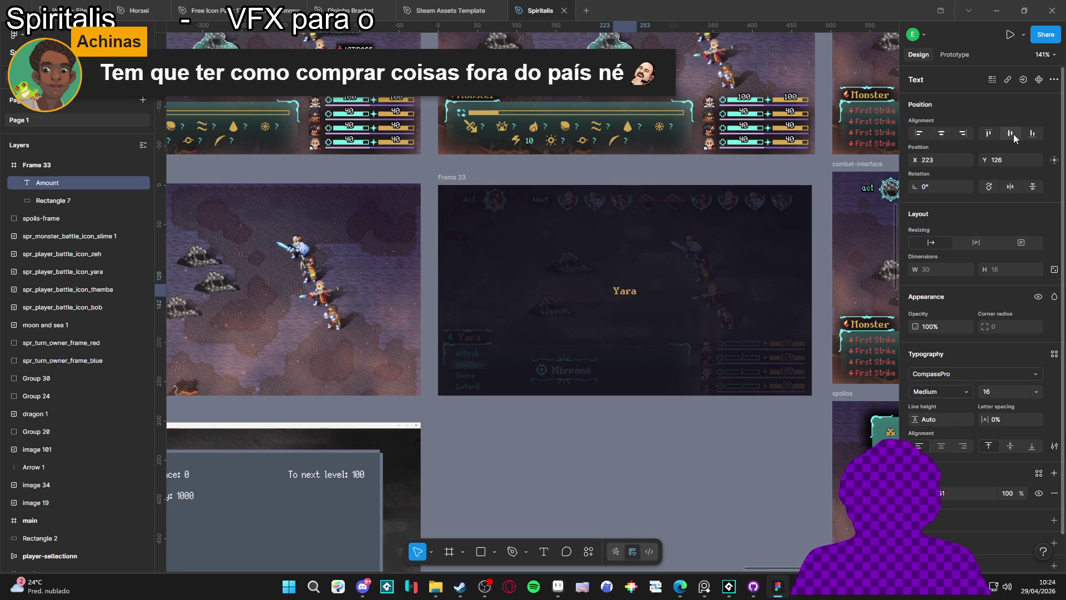
- Retype the pasted text as PAUSE
scroll(675, 308, "up", 3, "ctrl")
key("Return")
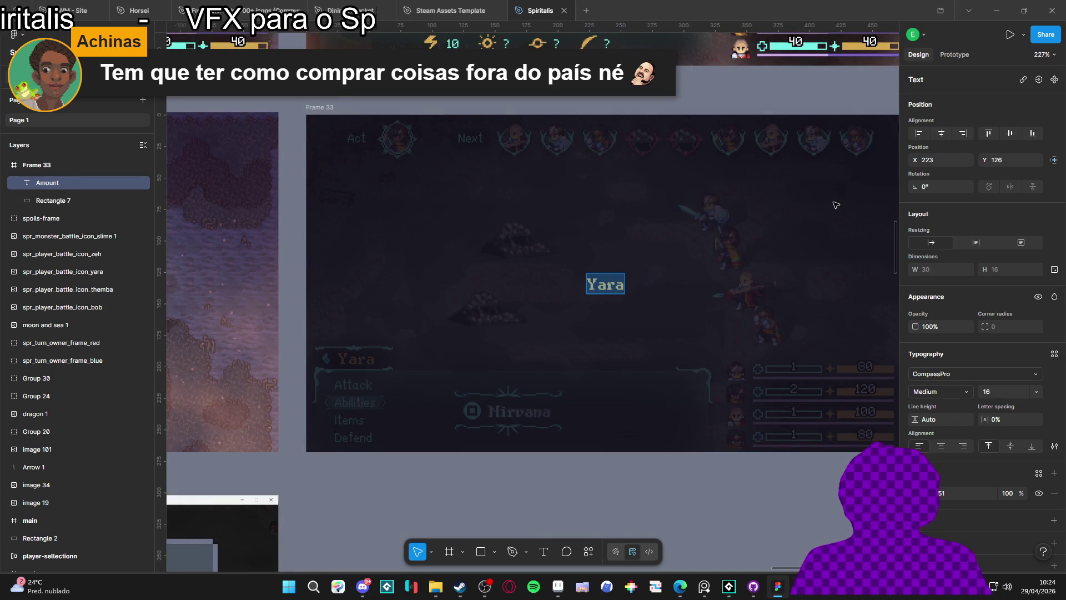
type("PAUSE")
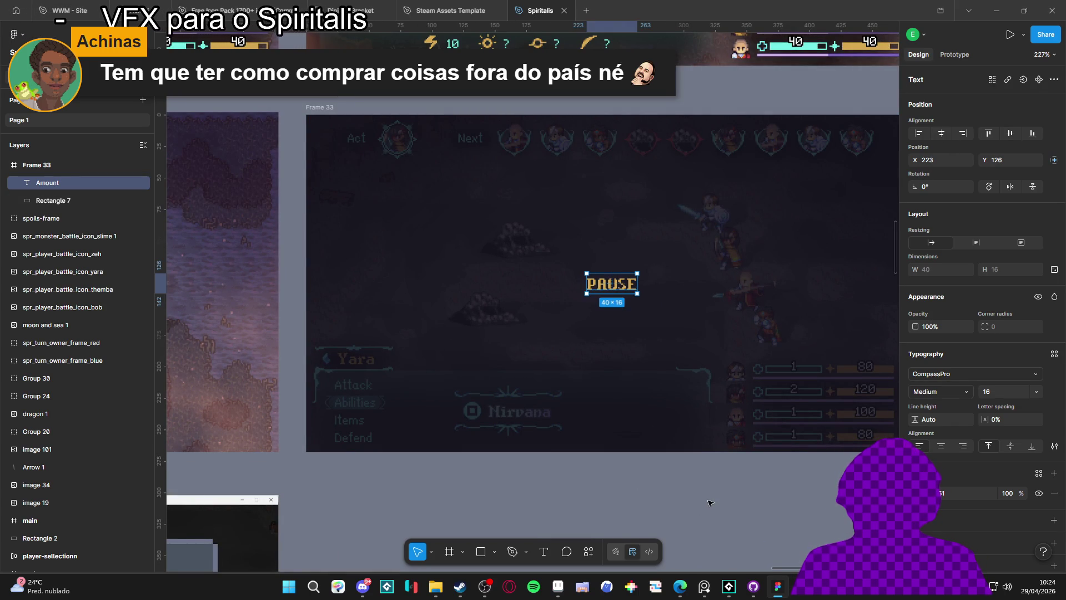
key("Escape")
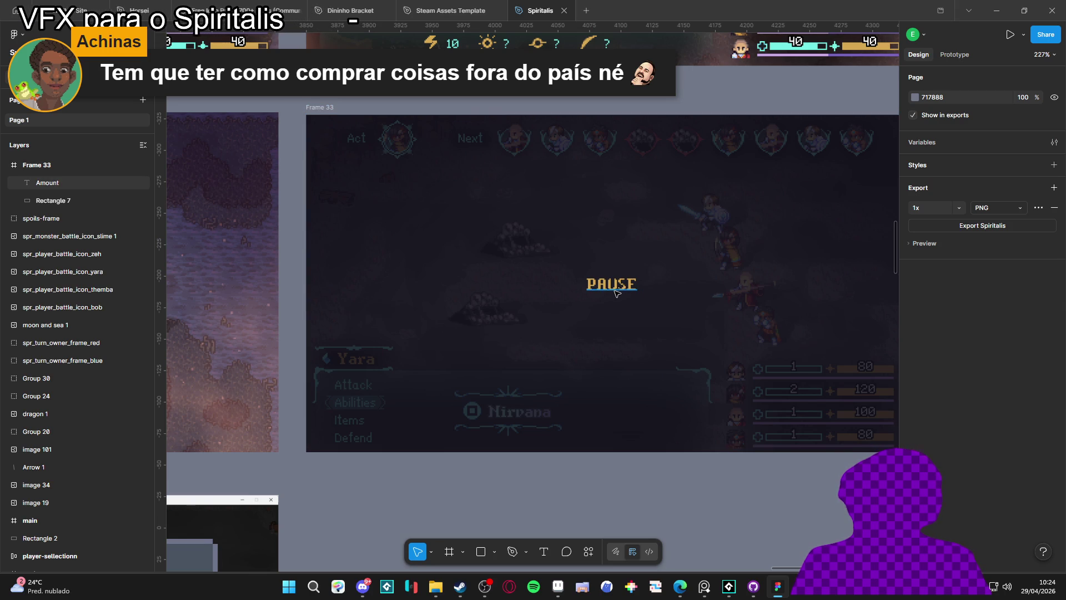
scroll(605, 289, "down", 5)
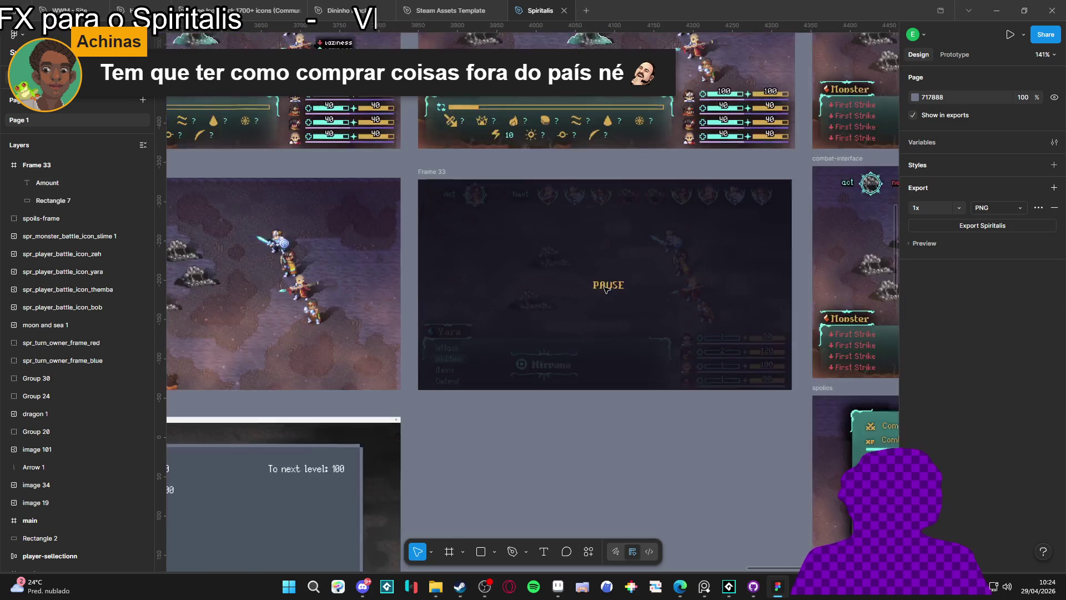
- Paste the Items menu button into Frame 33 just below the PAUSE title
scroll(429, 306, "up", 3)
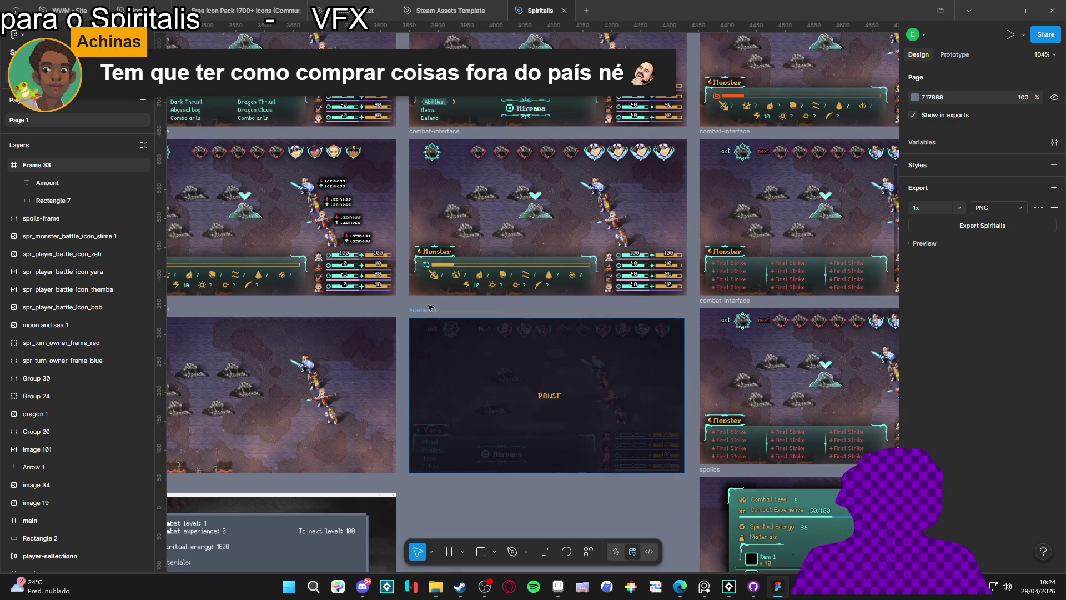
scroll(442, 239, "up", 3)
scroll(443, 239, "left", 3)
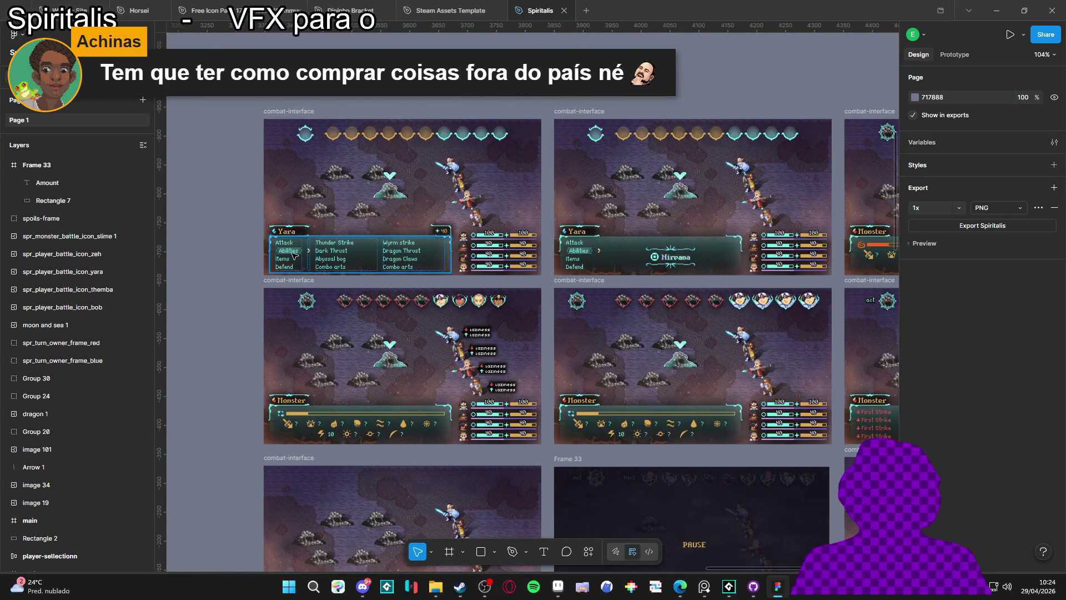
scroll(294, 255, "up", 5)
left_click(295, 256)
left_click(296, 255)
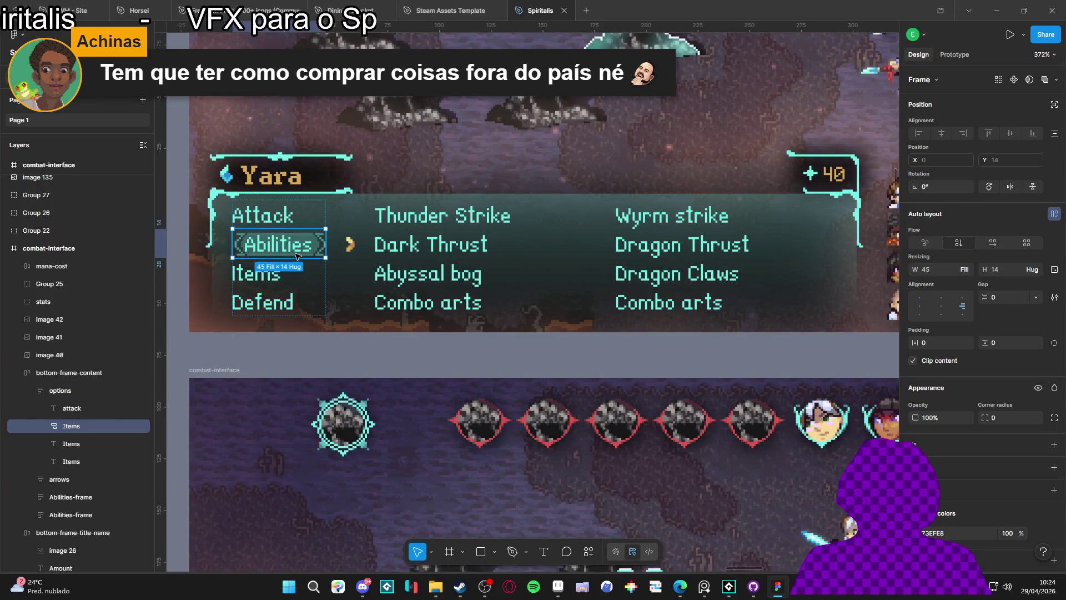
scroll(294, 256, "down", 5)
scroll(376, 156, "right", 3)
scroll(377, 156, "up", 3)
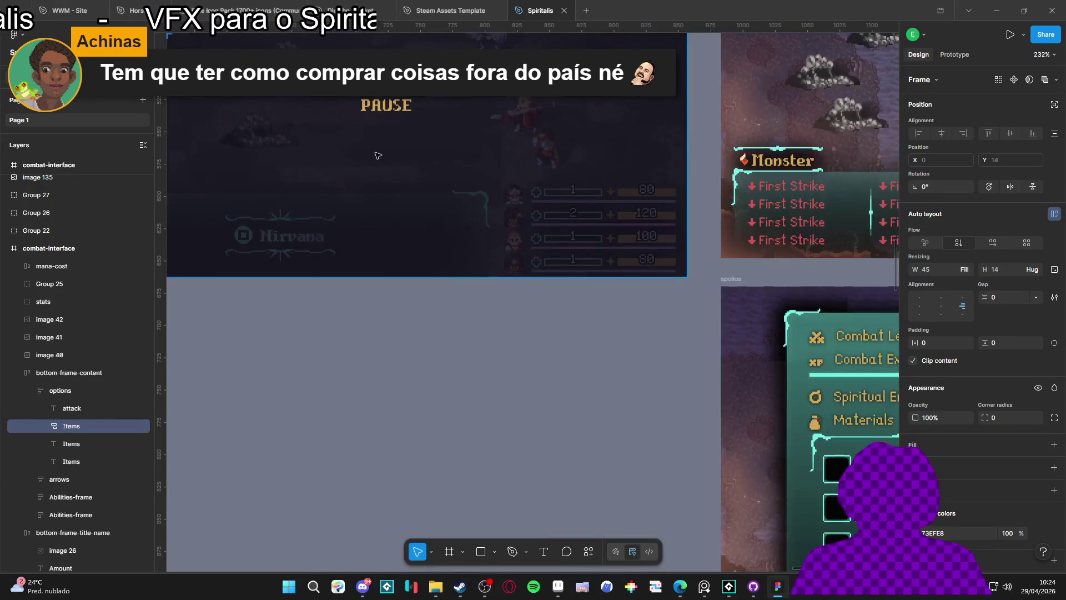
key("ctrl+z")
key("ctrl+shift+z")
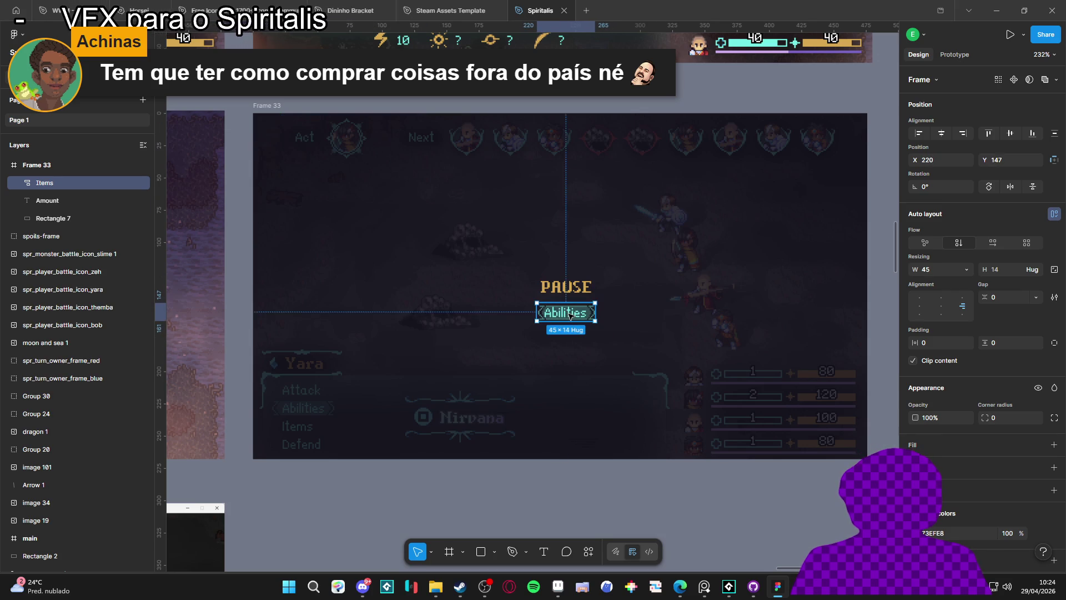
- Change the button's label text to Return
double_click(569, 315)
double_click(569, 315)
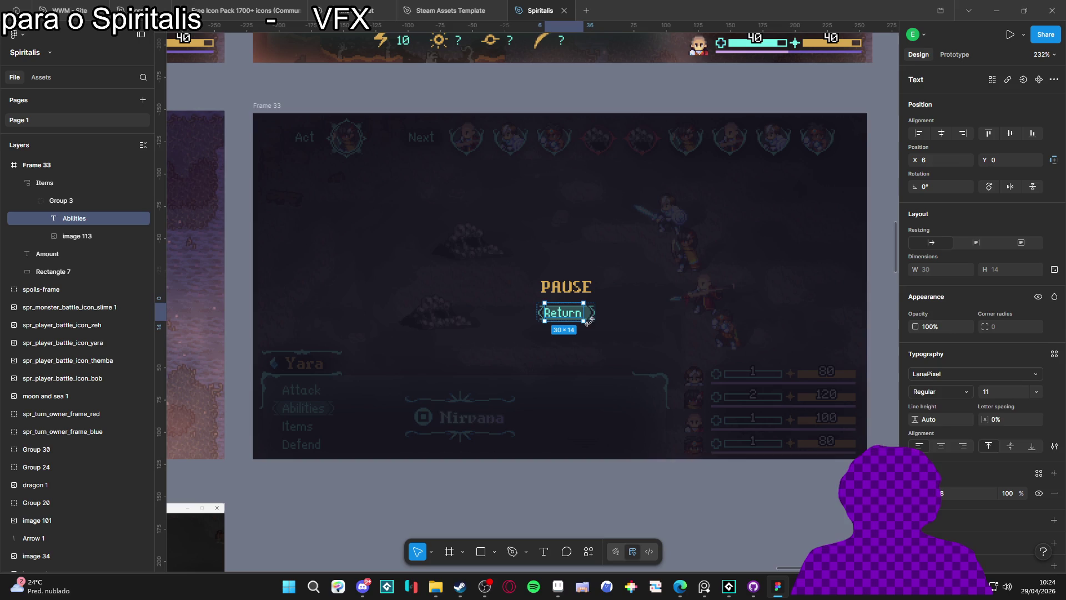
left_click(597, 353)
scroll(577, 325, "up", 3)
double_click(569, 316)
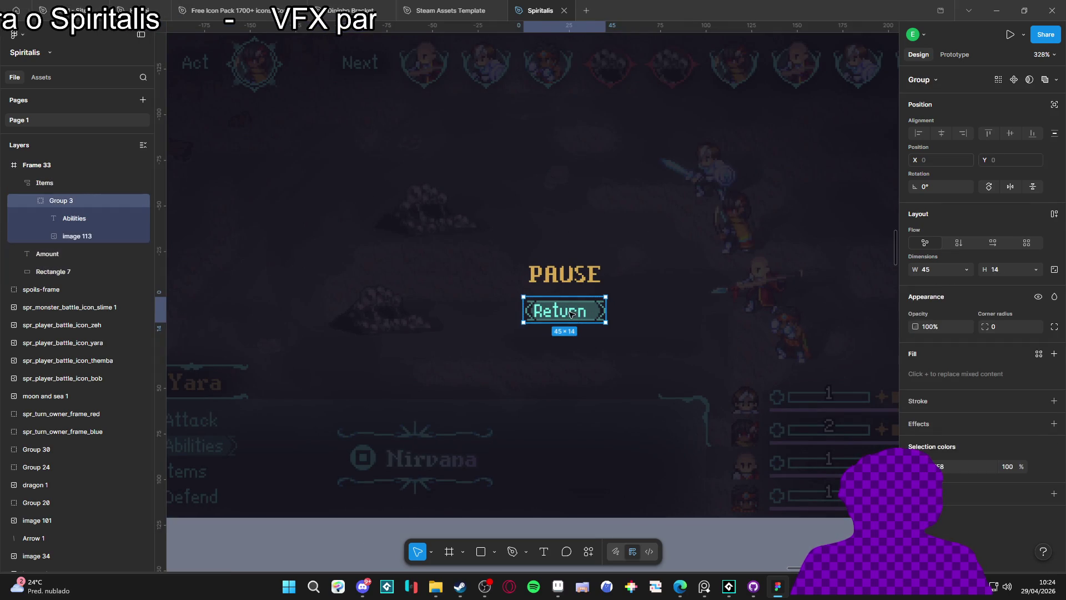
double_click(565, 315)
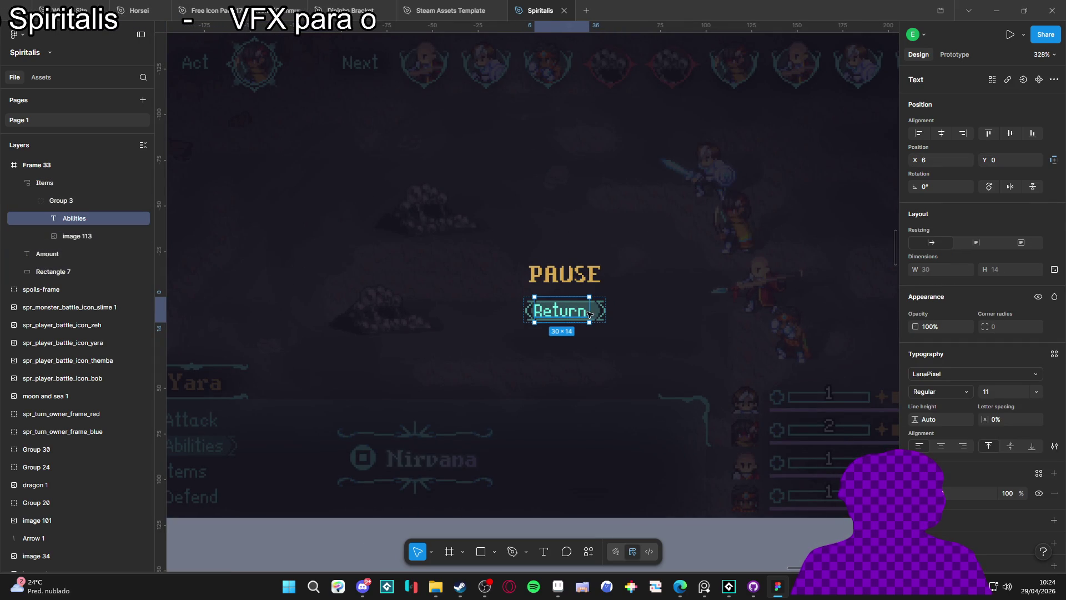
left_click(59, 203)
left_click(71, 218)
left_click(81, 235)
left_click(84, 219)
- Widen the Return text box to 45 and centre the text horizontally
left_click_drag(589, 310, 603, 310)
left_click_drag(536, 309, 523, 310)
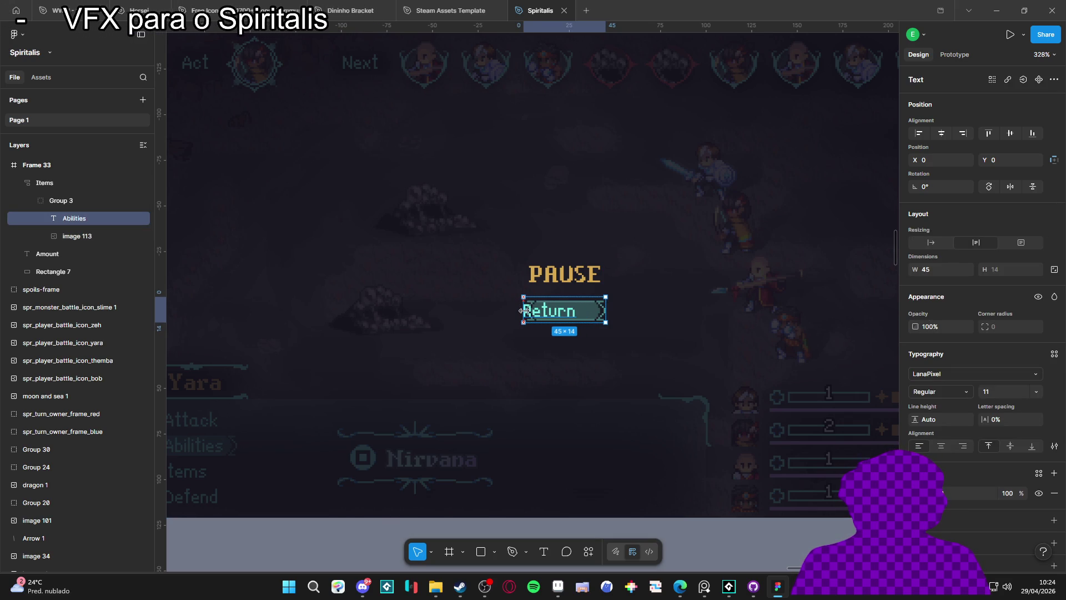
left_click(941, 446)
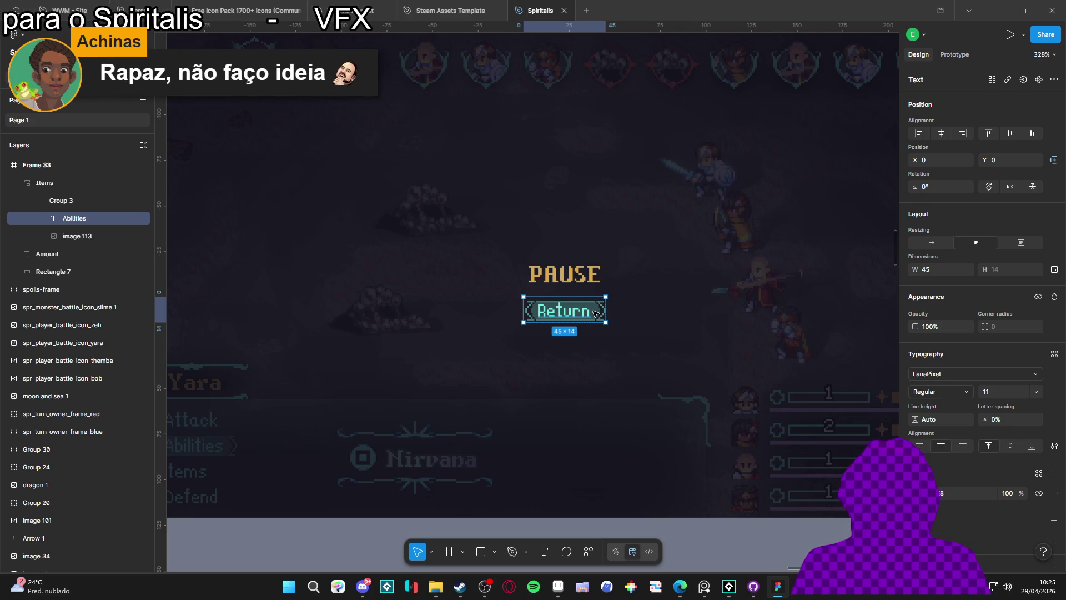
scroll(596, 309, "down", 3)
left_click(619, 488)
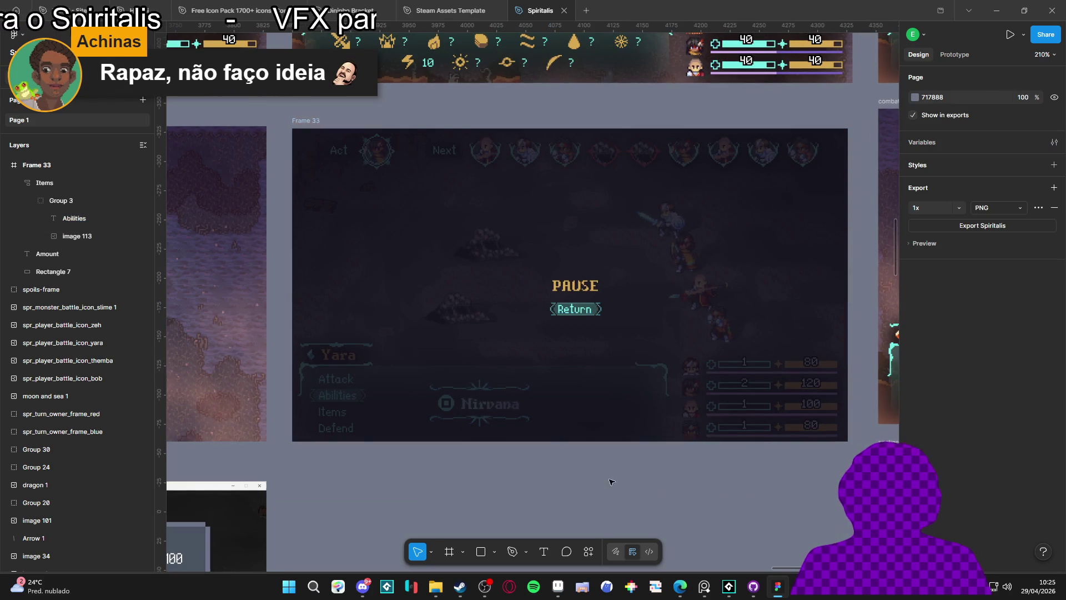
left_click(47, 201)
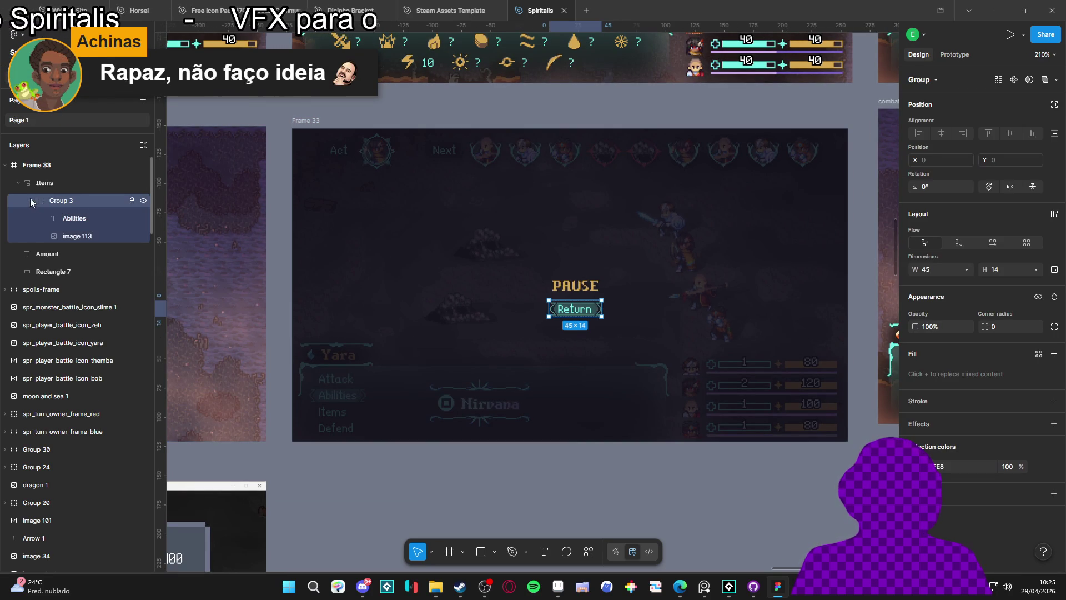
left_click(31, 200)
left_click(48, 182)
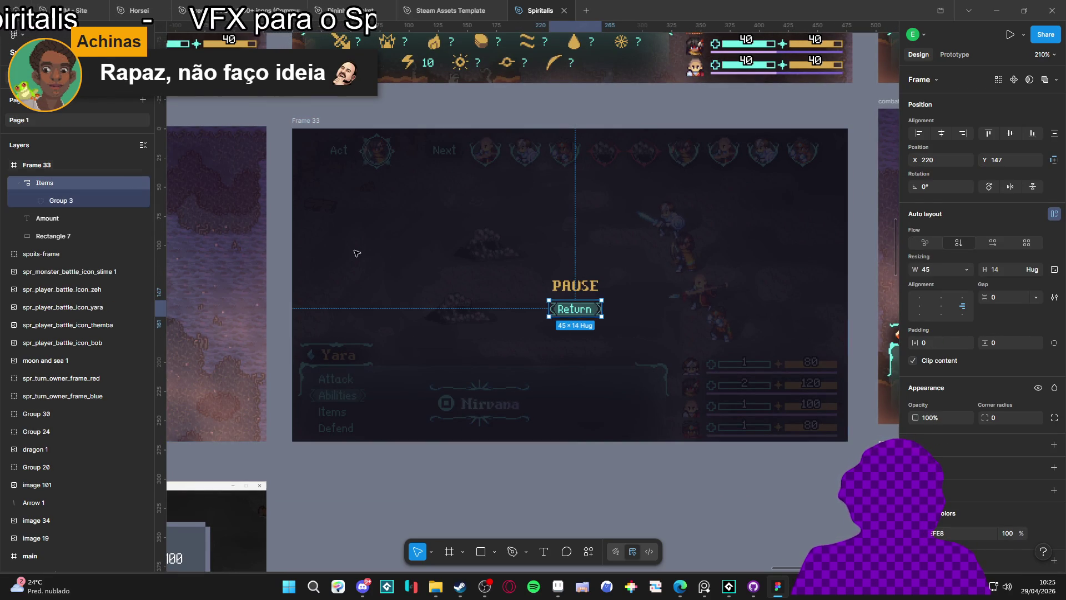
scroll(659, 316, "down", 5)
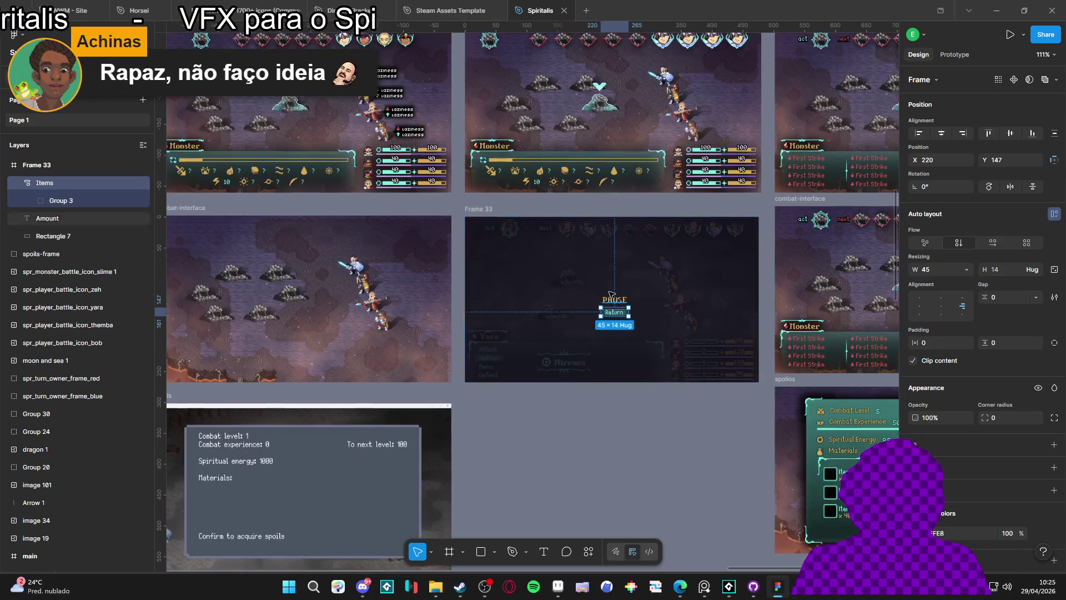
left_click(54, 203)
left_click(61, 181)
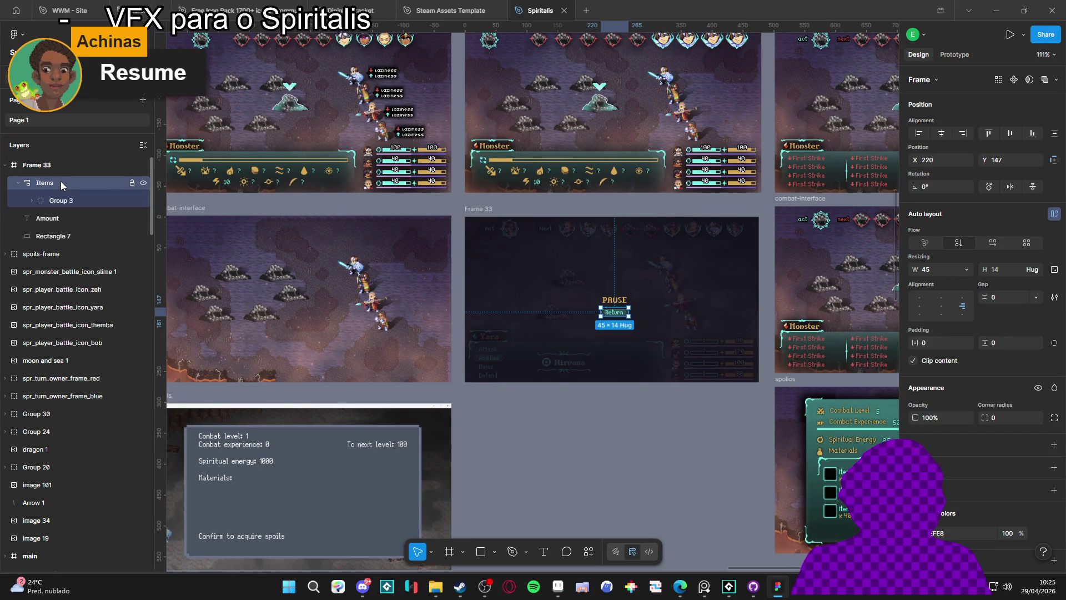
left_click(57, 200)
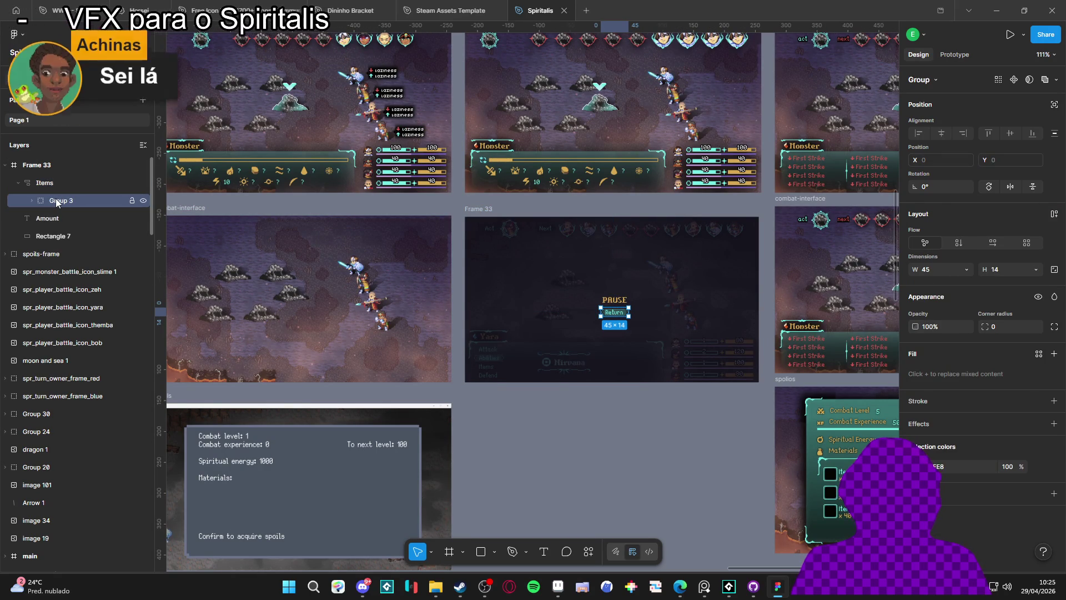
scroll(615, 314, "up", 5)
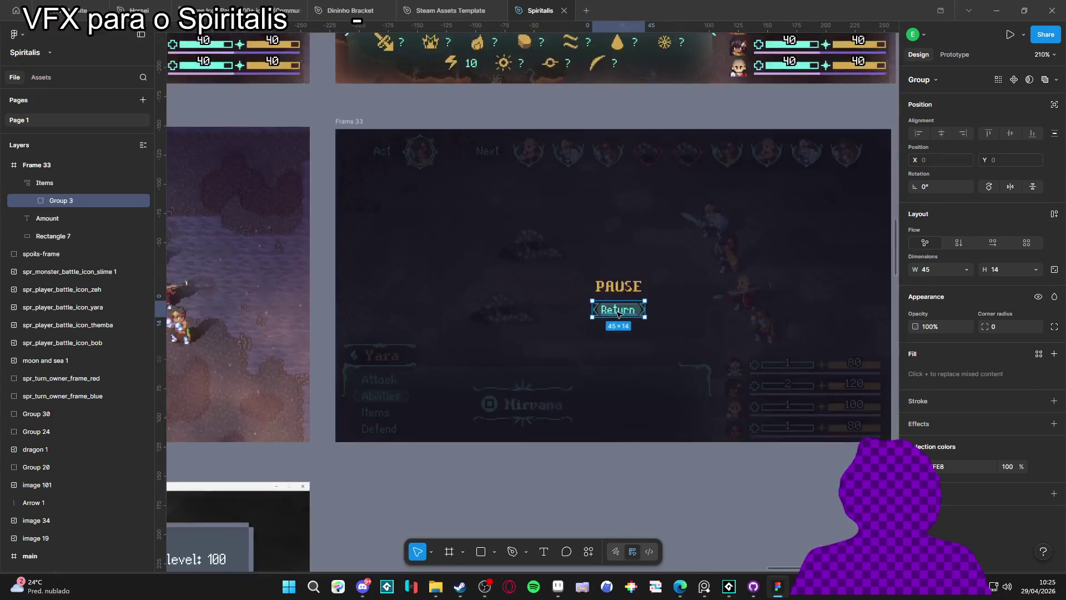
scroll(614, 313, "up", 3)
scroll(611, 311, "down", 2)
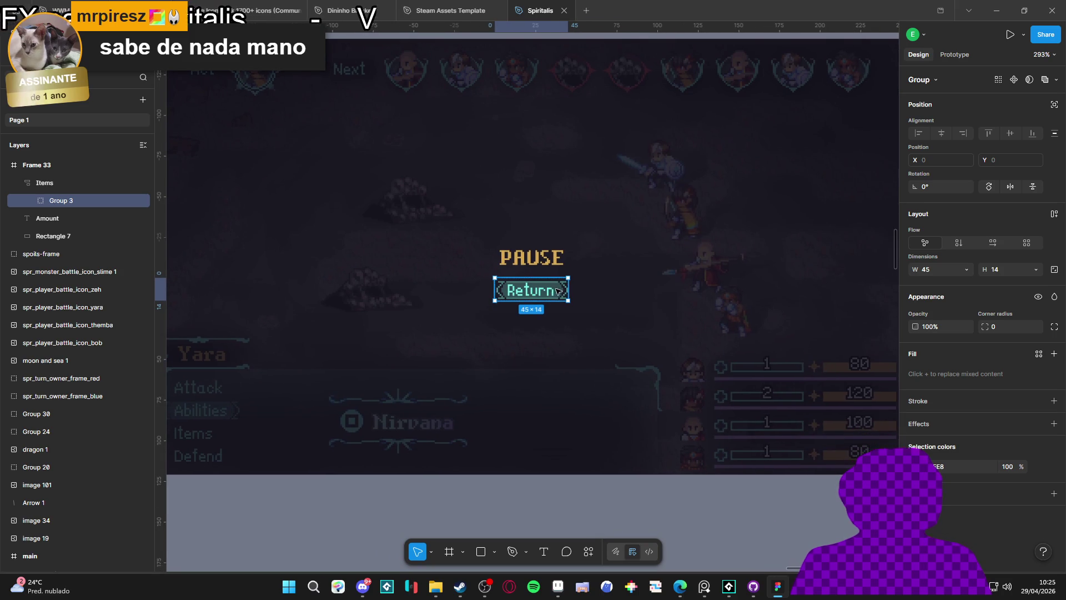
double_click(553, 293)
double_click(552, 294)
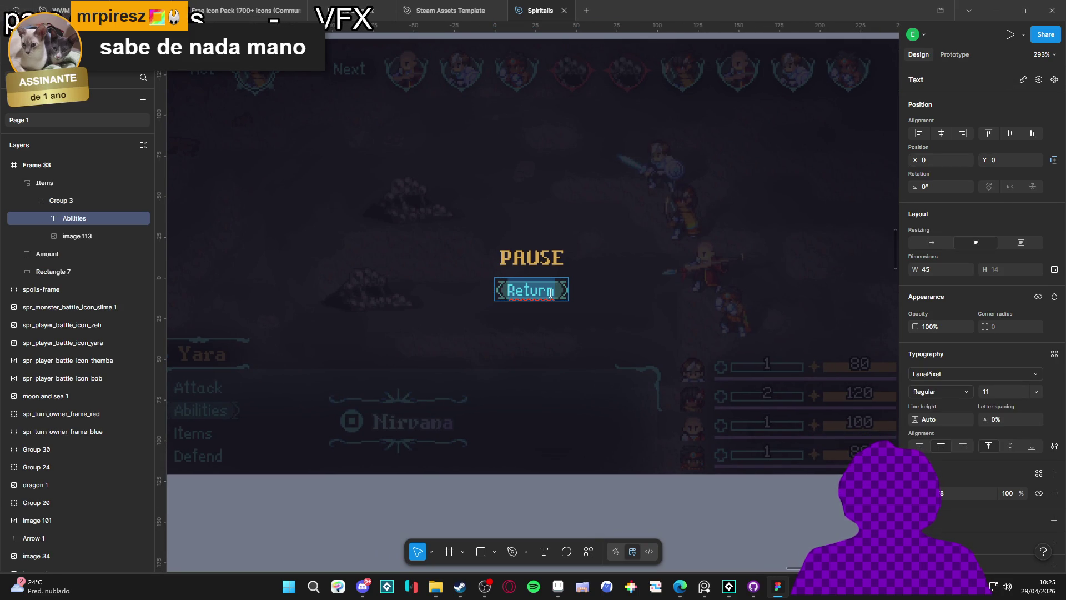
key("Escape")
key("Escape")
key("Escape")
key("Escape")
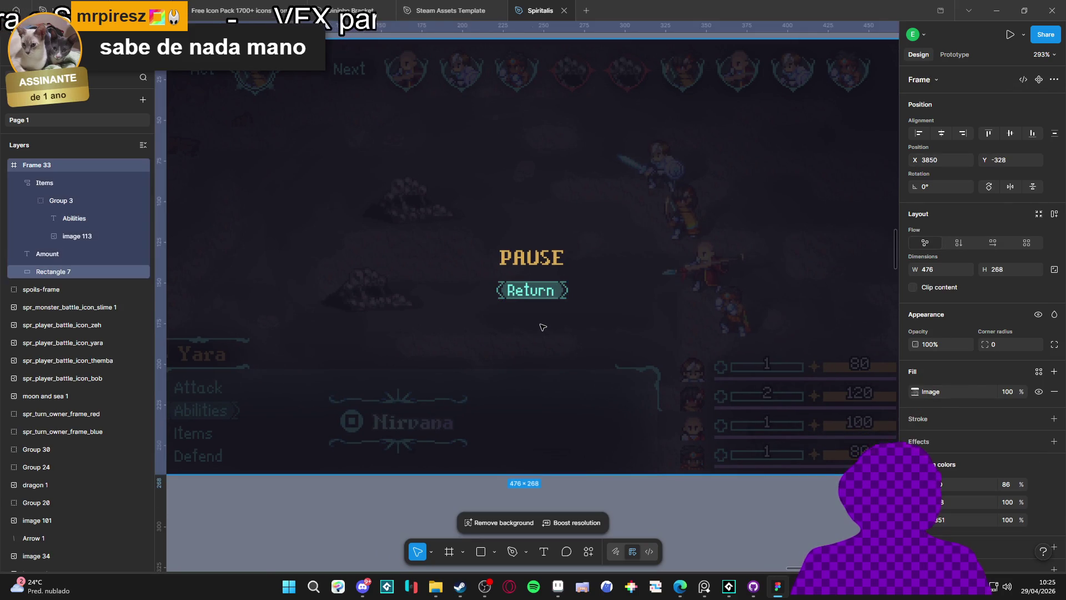
scroll(543, 327, "down", 3)
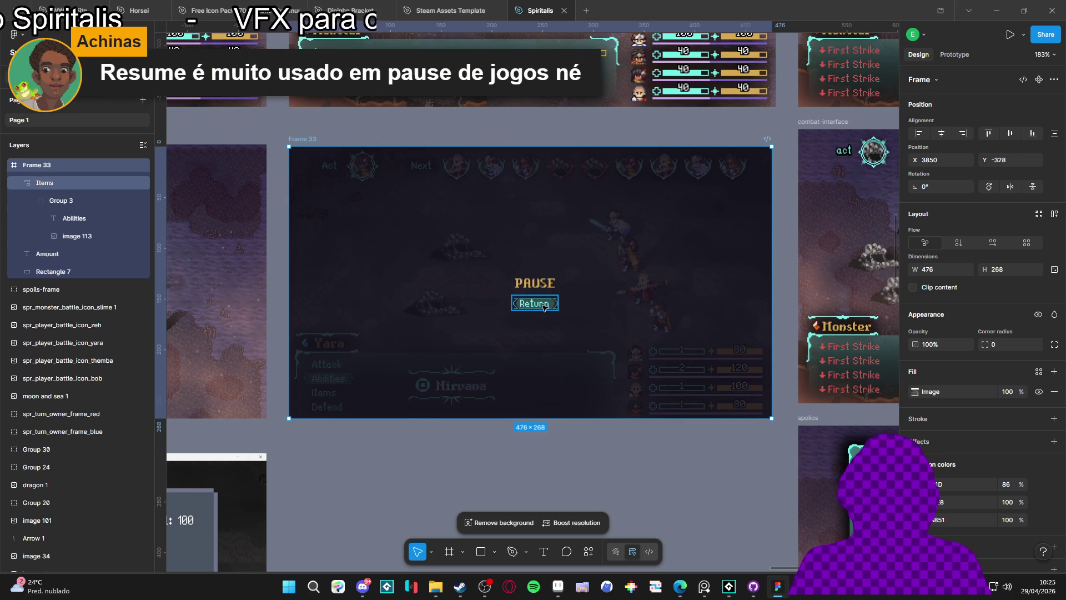
scroll(544, 307, "up", 5, "ctrl")
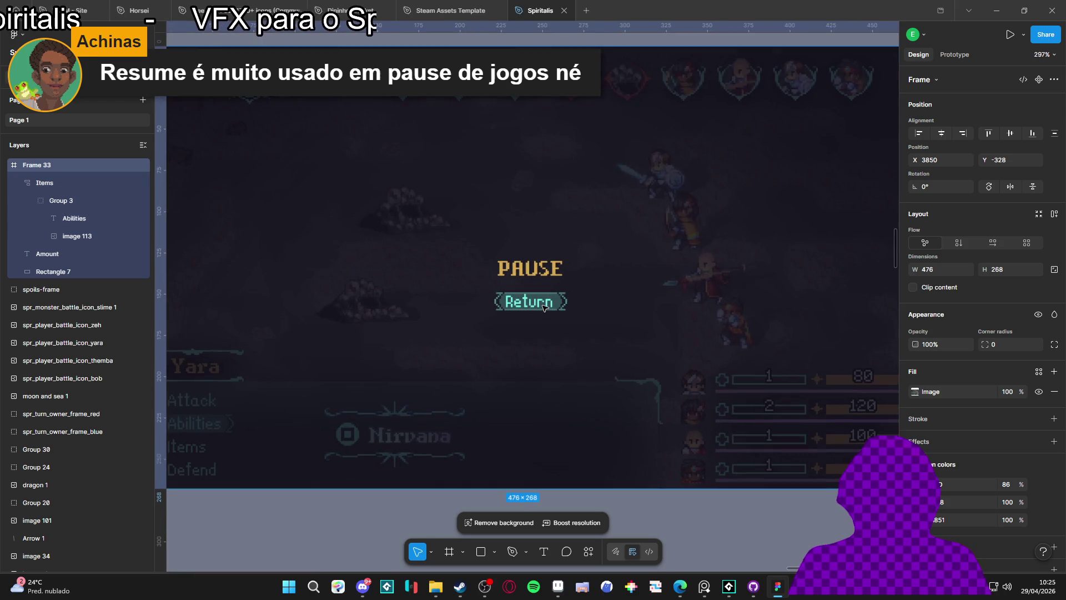
double_click(544, 307)
- Retype the button label as Resume
double_click(544, 307)
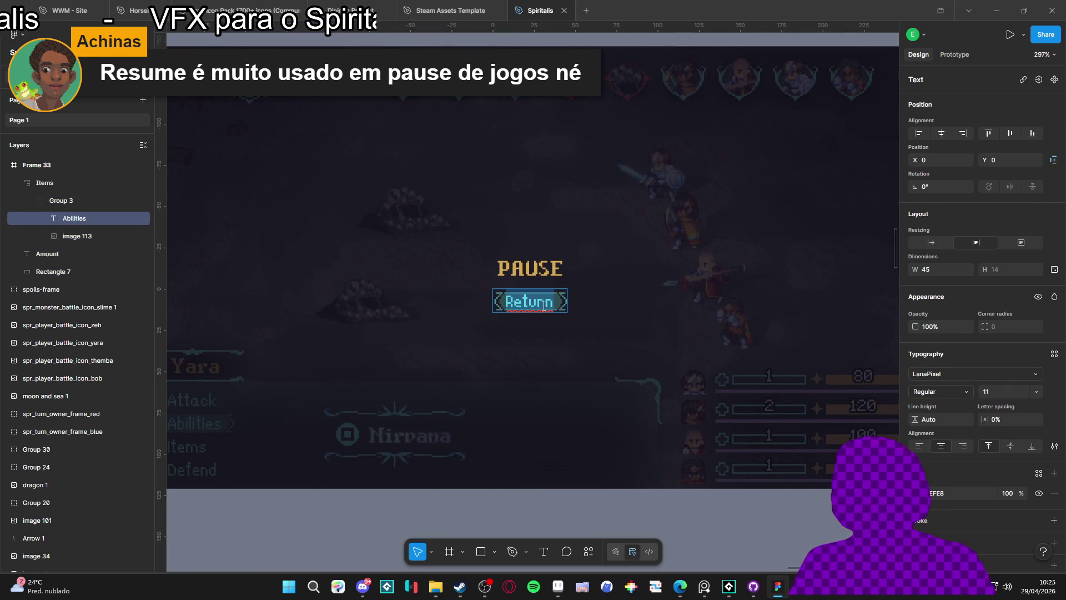
double_click(544, 307)
type("Resum")
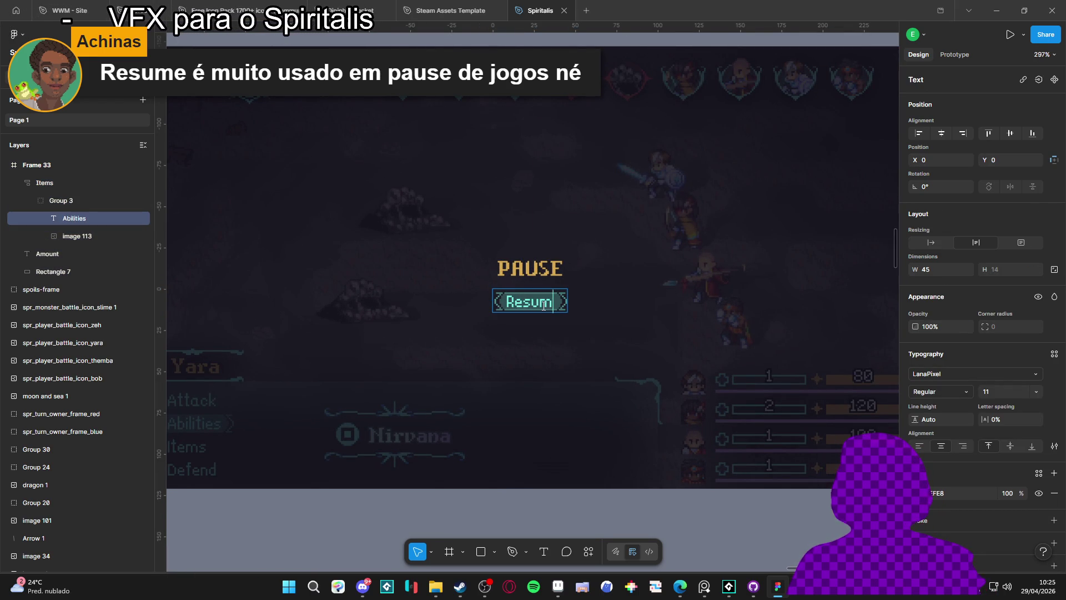
type("e")
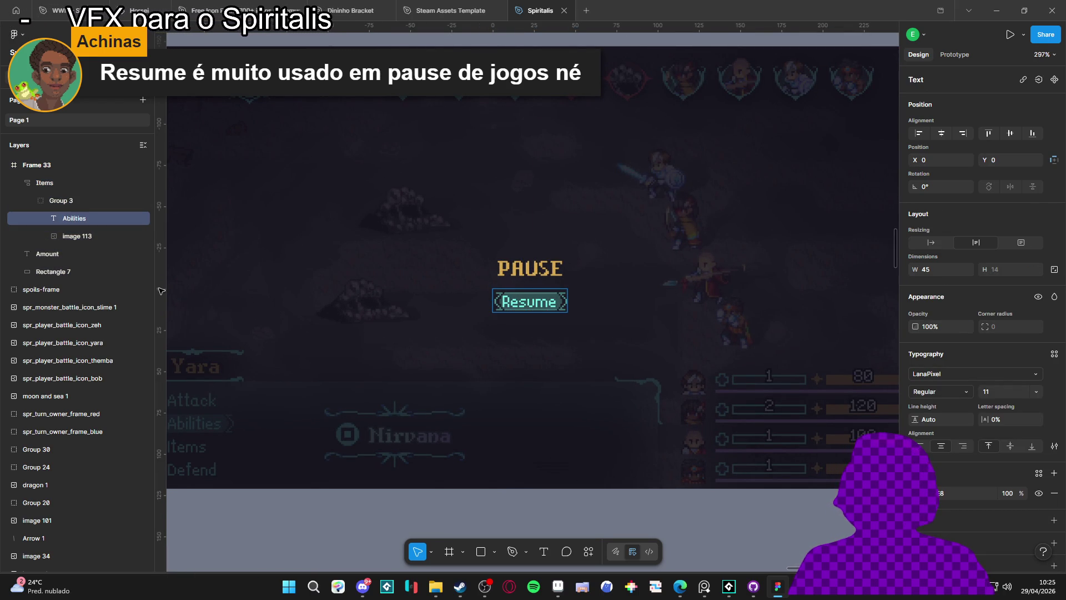
- Restore the button's background image to 45 × 11 and bring up the main menu's File options
left_click(90, 236)
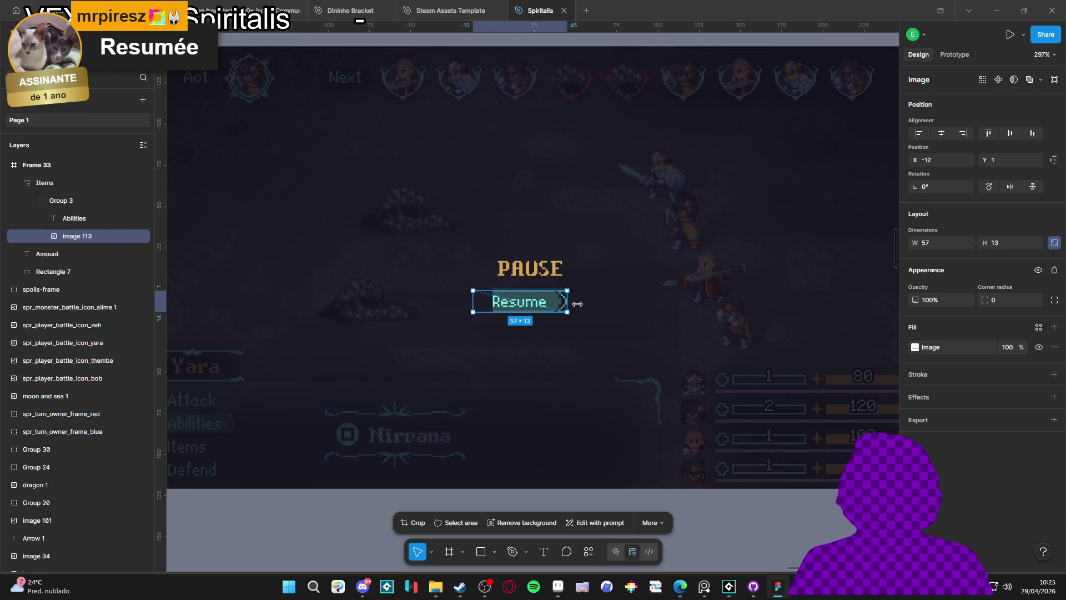
key("ctrl+z")
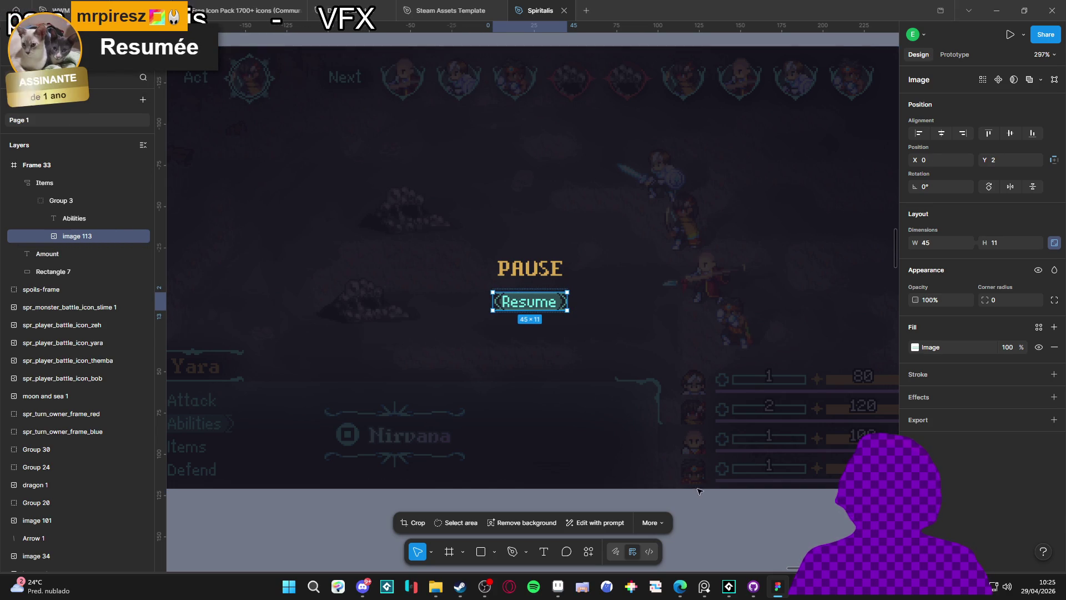
left_click(65, 221)
left_click(81, 237)
scroll(509, 306, "up", 5)
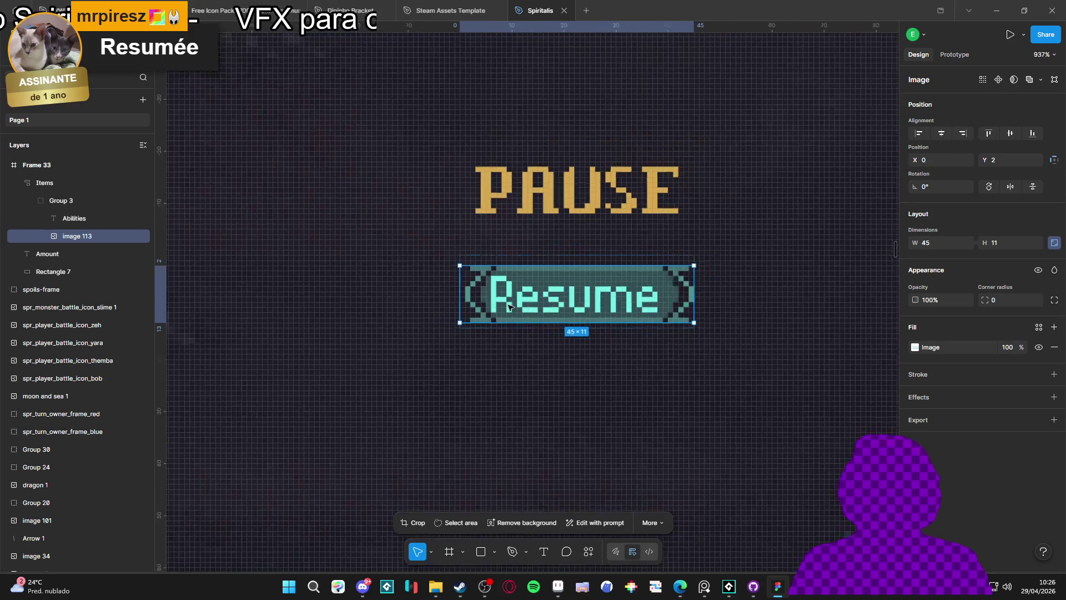
scroll(509, 306, "down", 3)
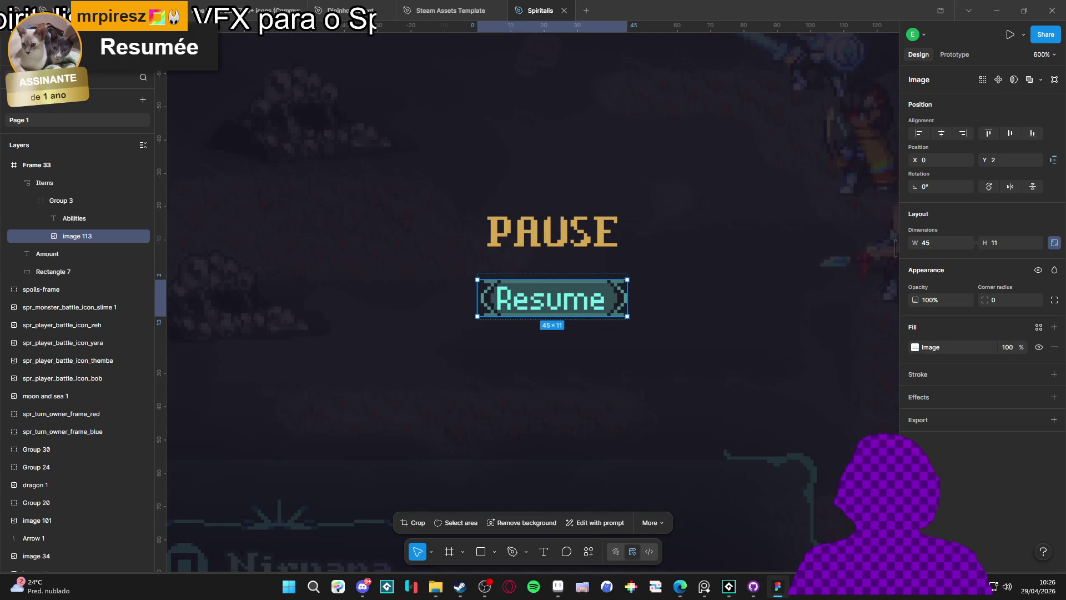
left_click(16, 44)
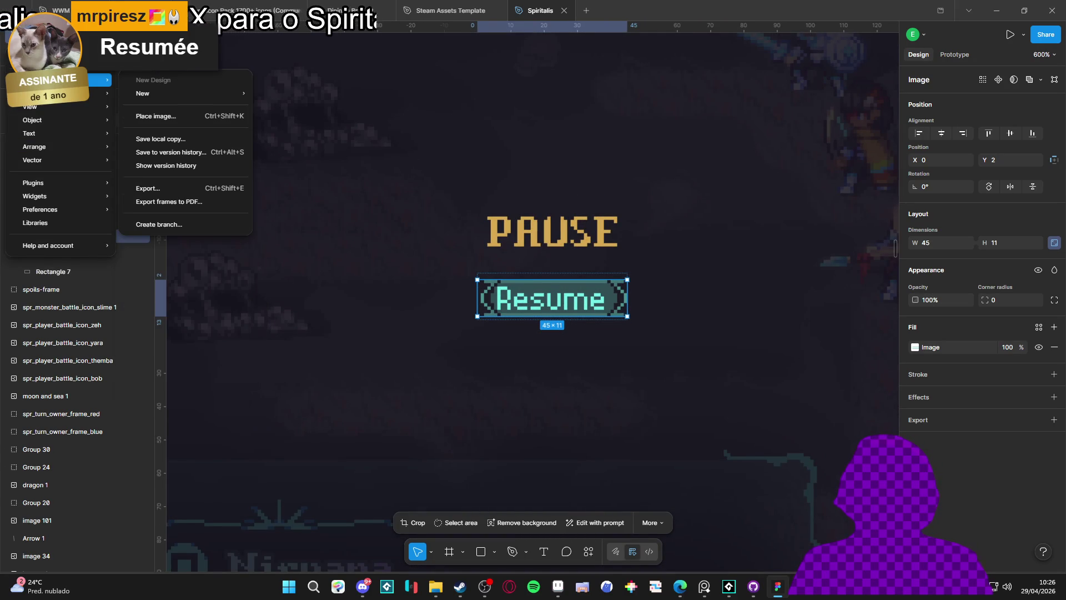
- Apply 9-slice scaling to the Resume image with insets left 7.2, top 1.9, right 6, bottom 1.8
mouse_move(72, 164)
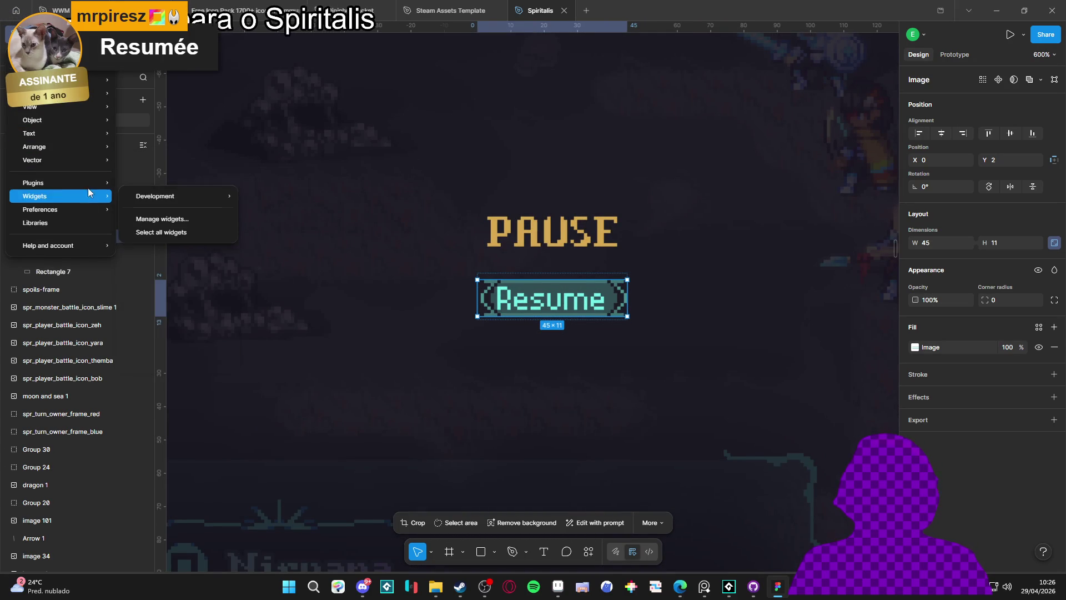
left_click(590, 307)
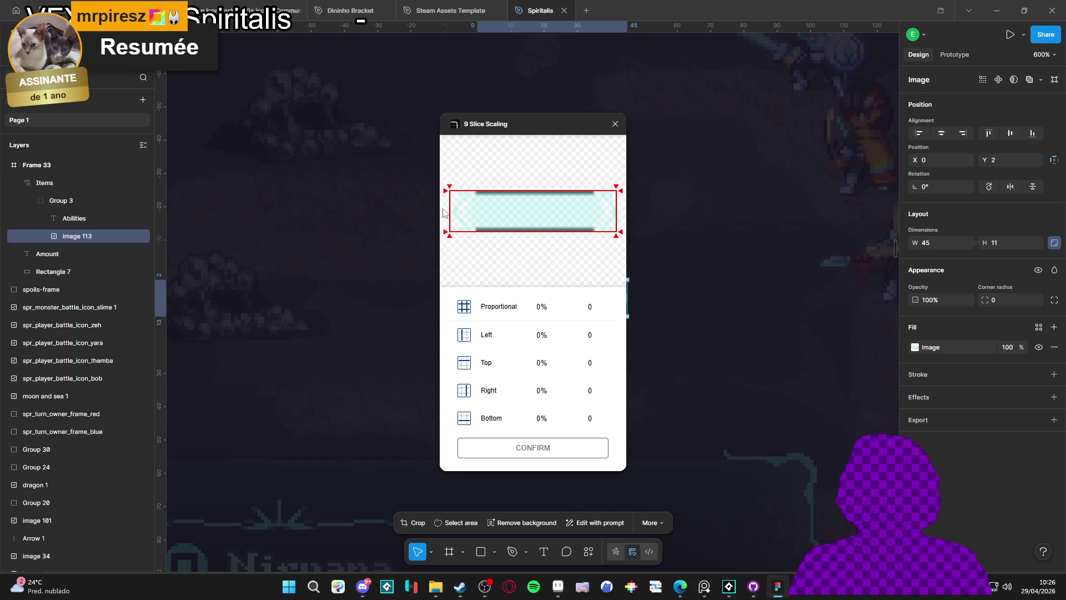
left_click_drag(449, 211, 476, 209)
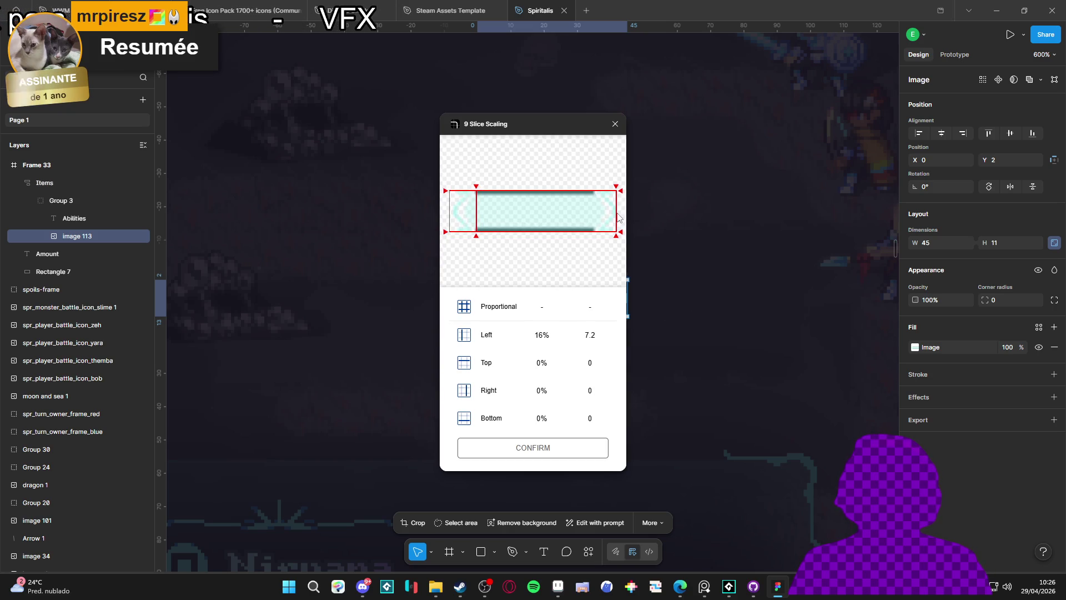
left_click_drag(616, 213, 594, 217)
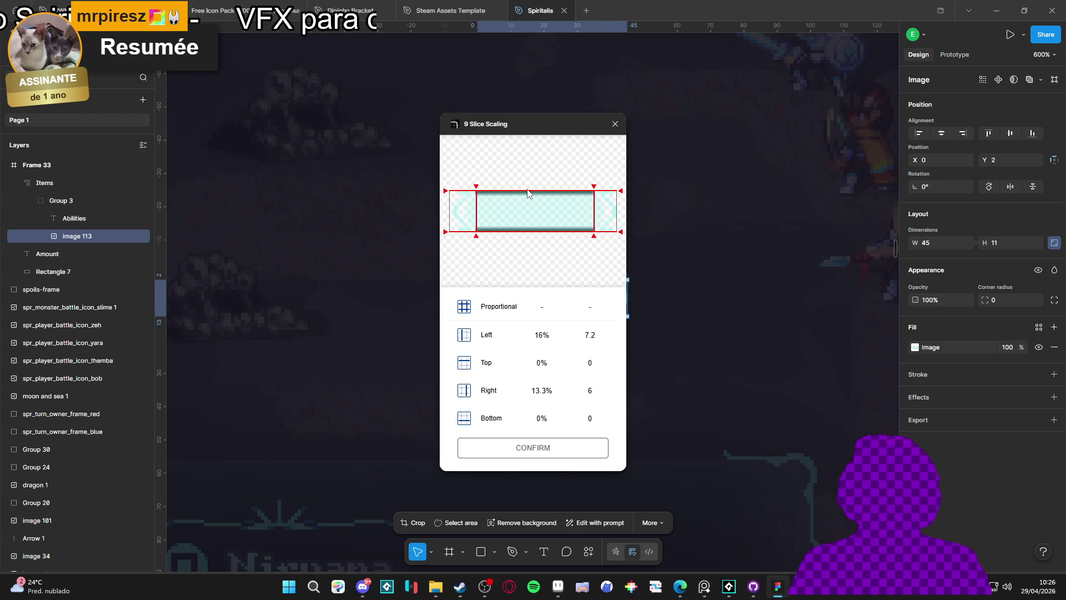
left_click_drag(525, 192, 532, 225)
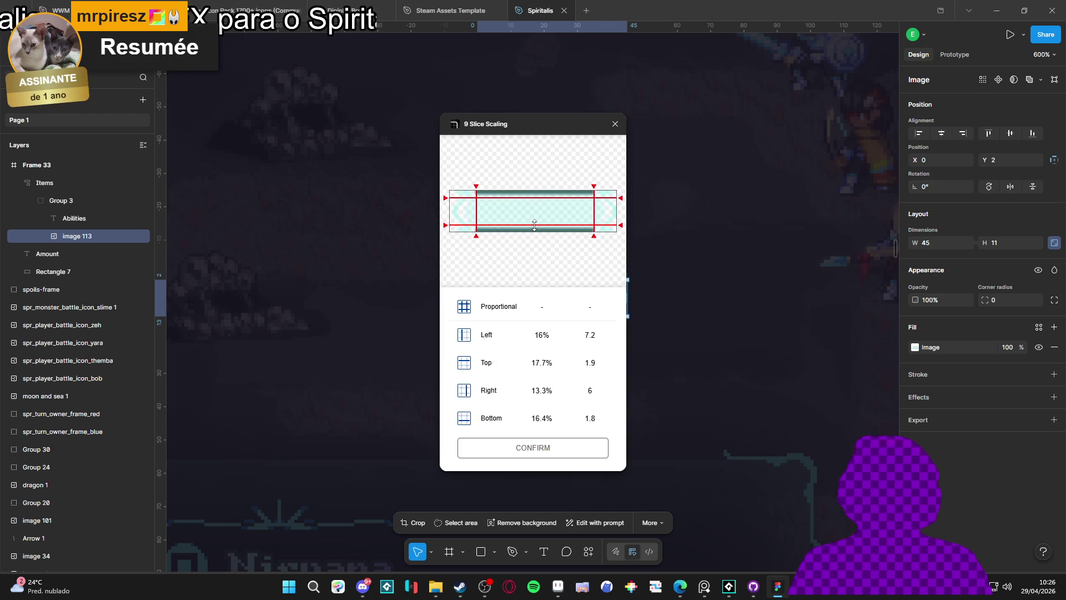
left_click(534, 448)
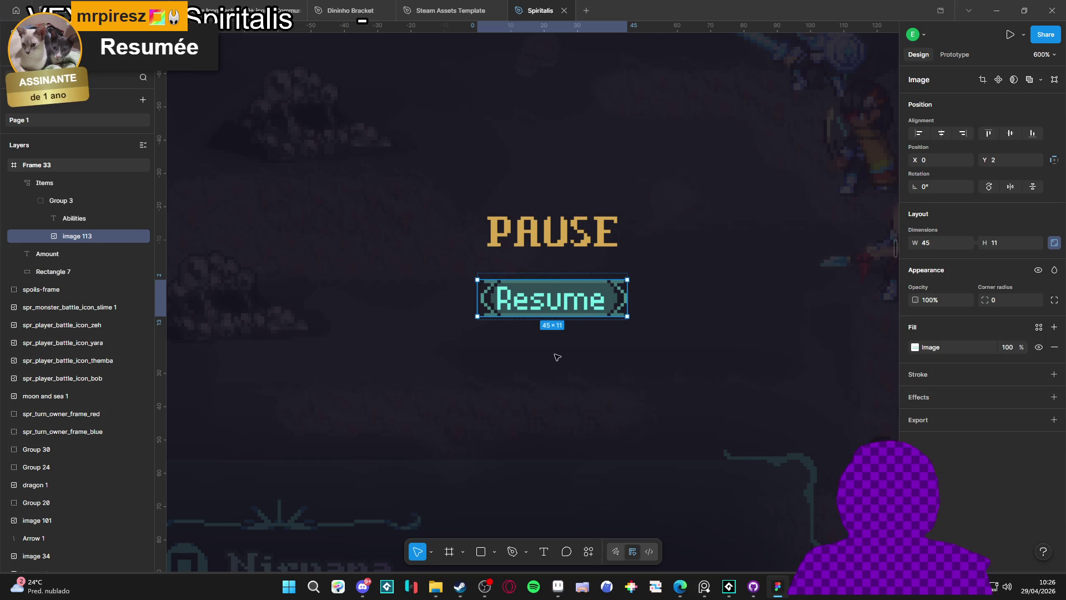
scroll(555, 339, "down", 5)
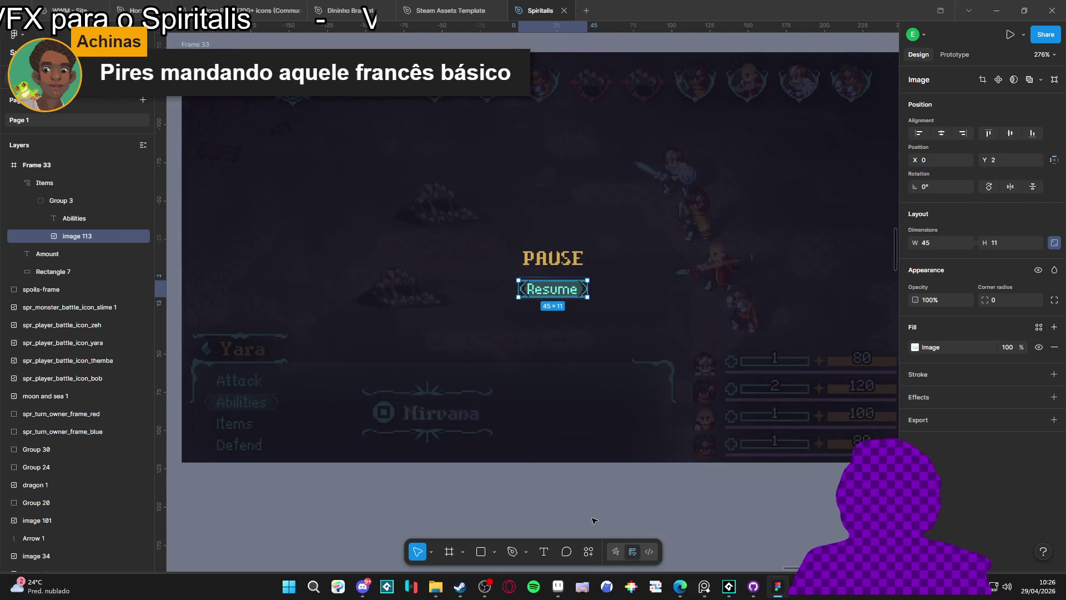
- Widen Group 3, the Resume button, to about 65 px
key("Escape")
left_click(66, 200)
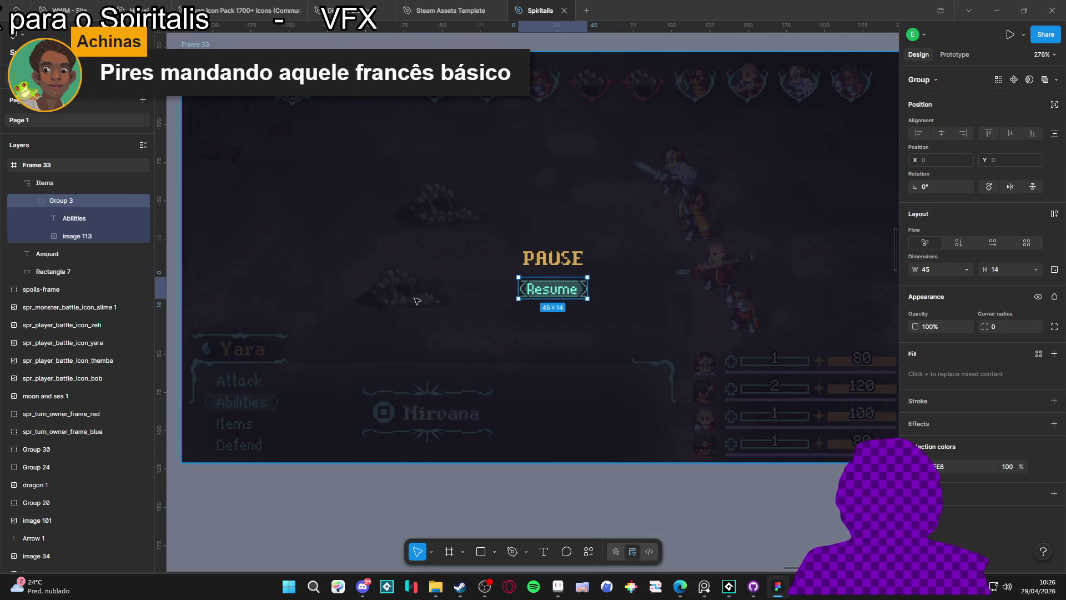
left_click_drag(518, 288, 495, 288)
left_click_drag(609, 288, 614, 288)
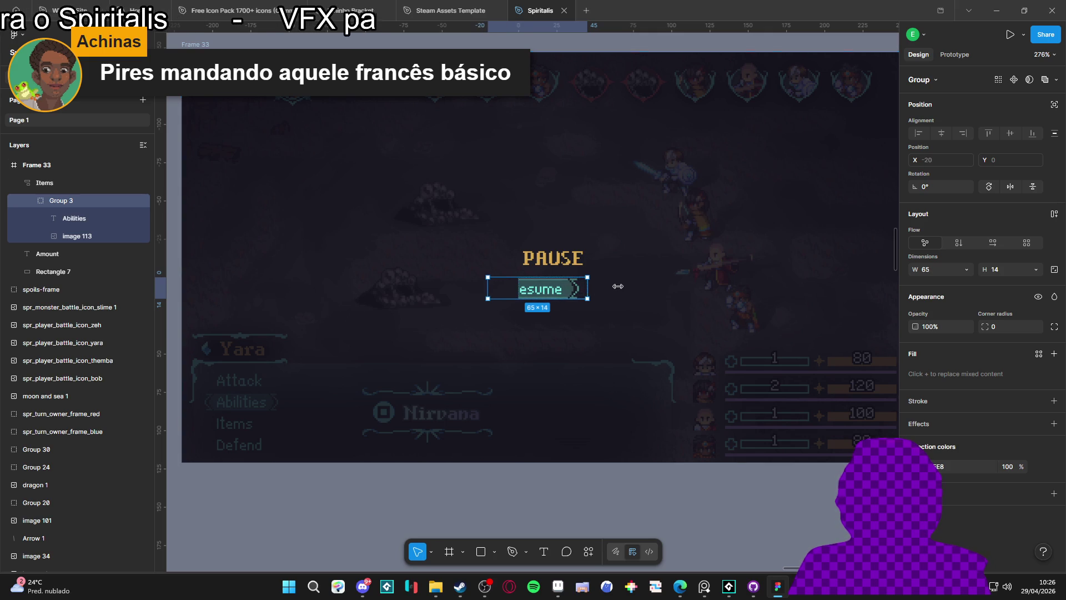
- Move Group 3 out of Items into Frame 33, delete Items, and stretch the button wider
left_click(61, 185)
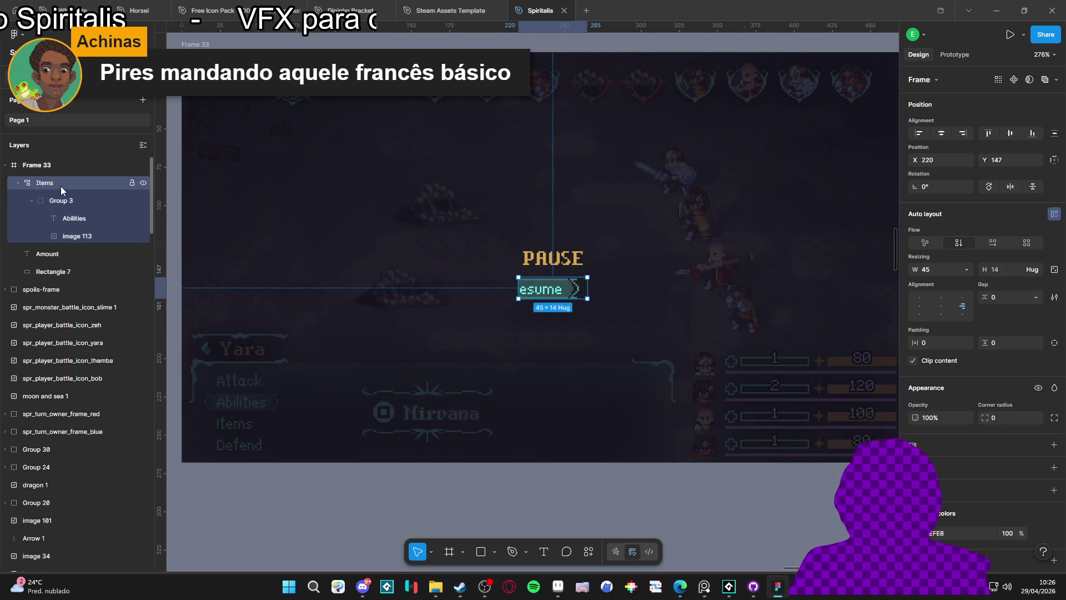
left_click(60, 201)
mouse_move(60, 200)
left_mouse_down()
mouse_move(53, 175)
mouse_move(65, 188)
left_mouse_up()
left_click(41, 238)
key("Delete")
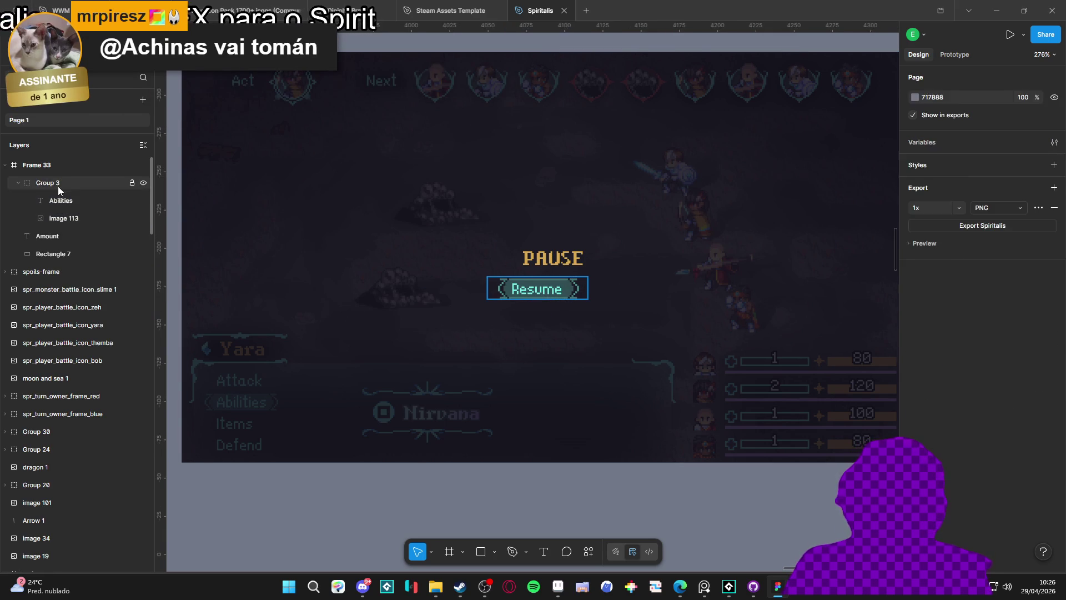
left_click(54, 185)
mouse_move(591, 285)
left_mouse_down()
mouse_move(652, 288)
mouse_move(612, 291)
left_mouse_up()
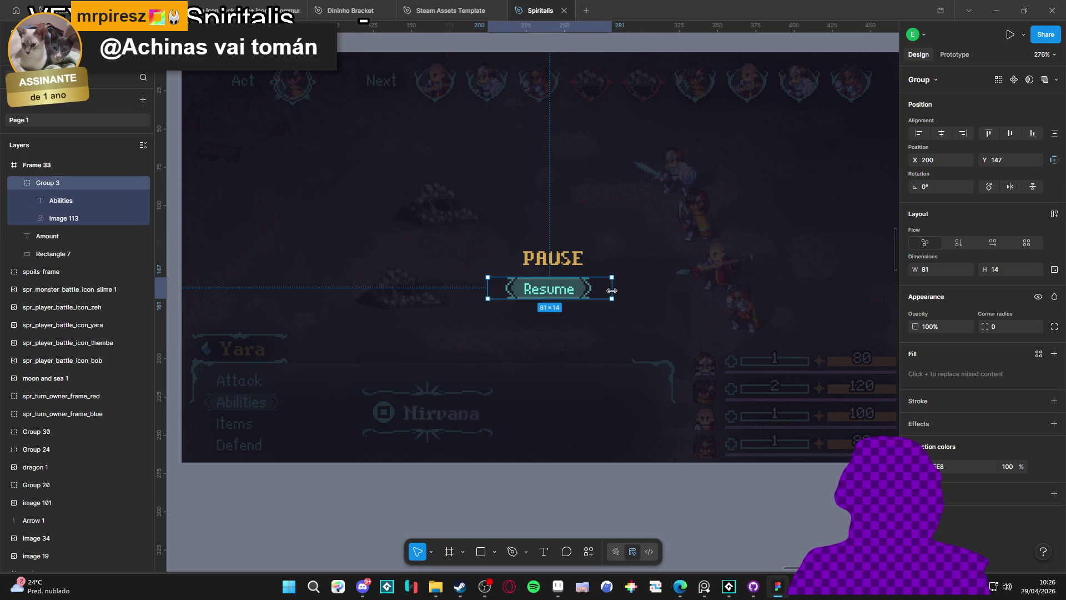
- Nudge the Resume label up one pixel and fine-tune the button's position under PAUSE
left_click(74, 232)
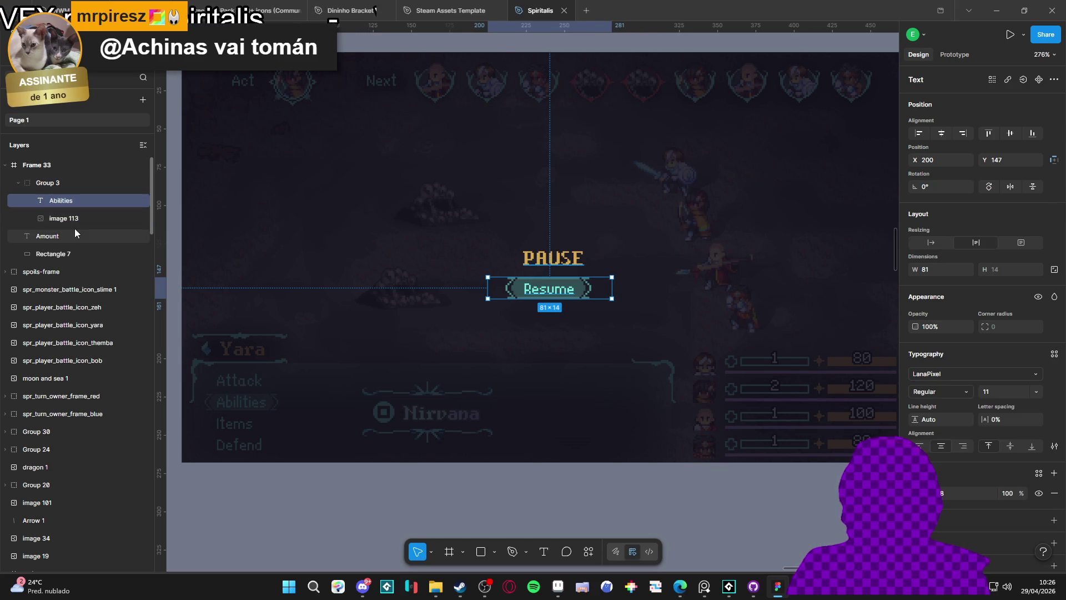
left_click(557, 497)
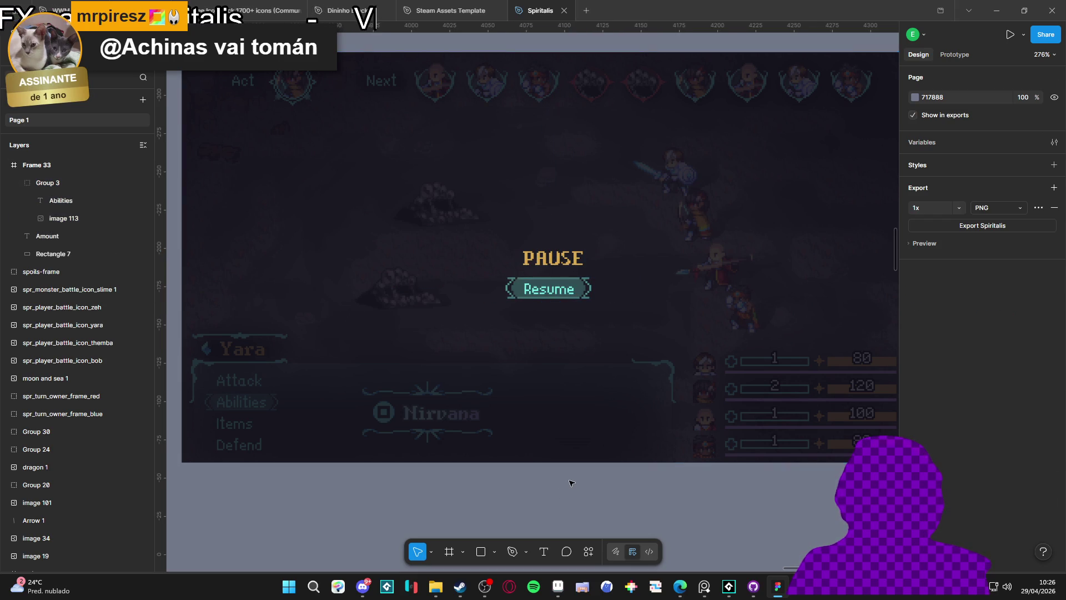
left_click(74, 200)
left_click(1008, 444)
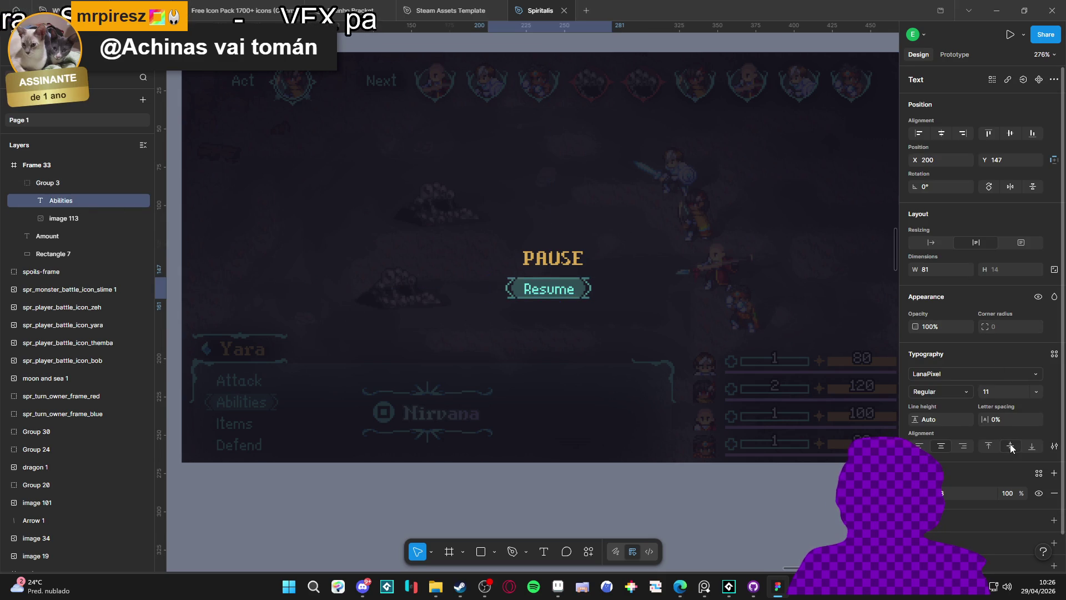
left_click(79, 218)
left_click(75, 202)
key("Up")
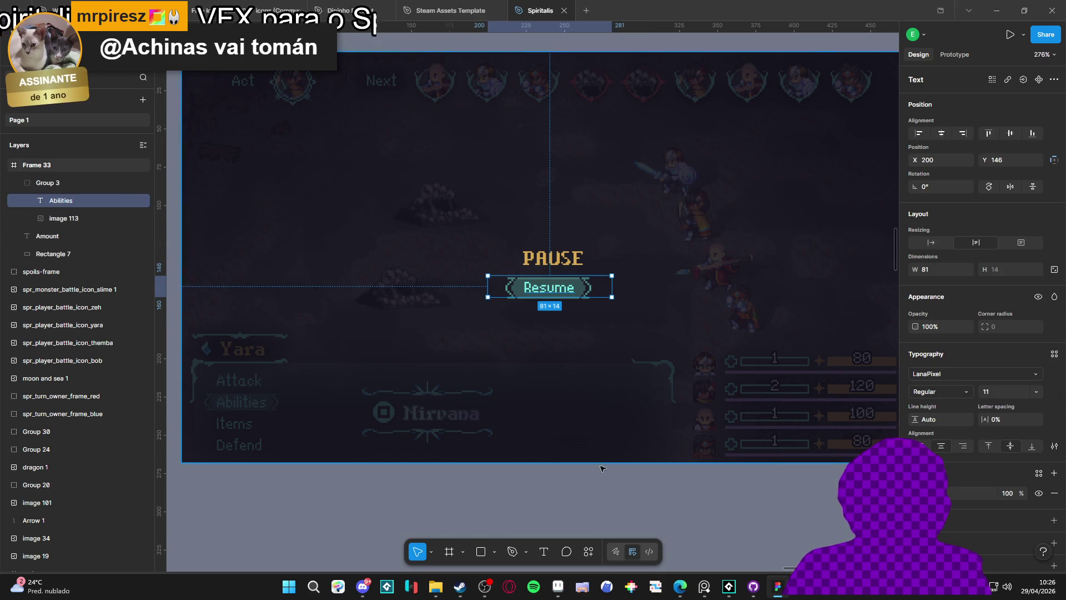
left_click(629, 524)
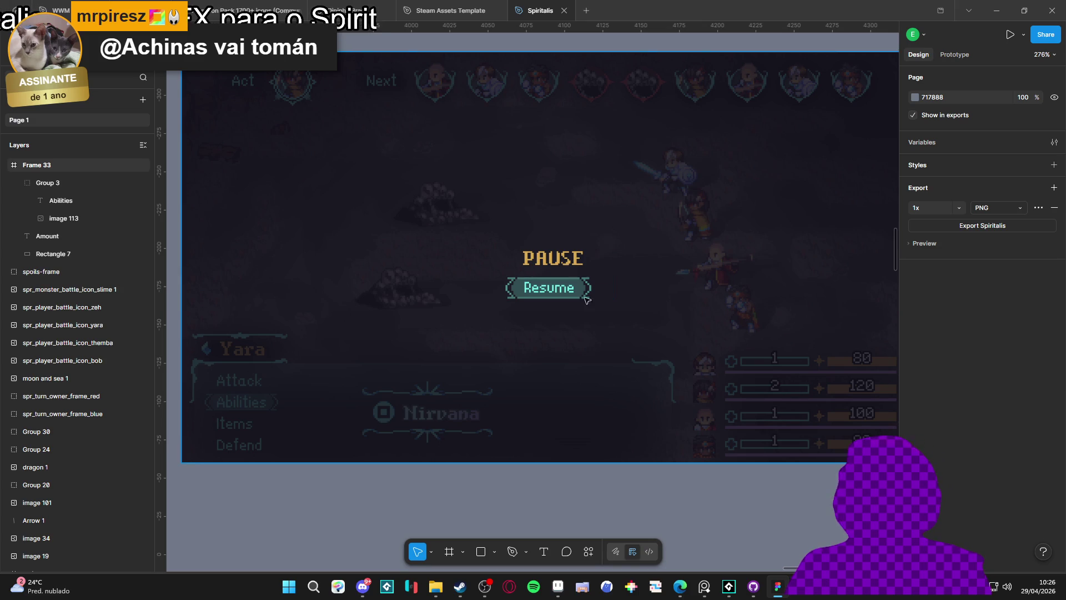
left_click(76, 184)
left_click(942, 134)
key("Tab")
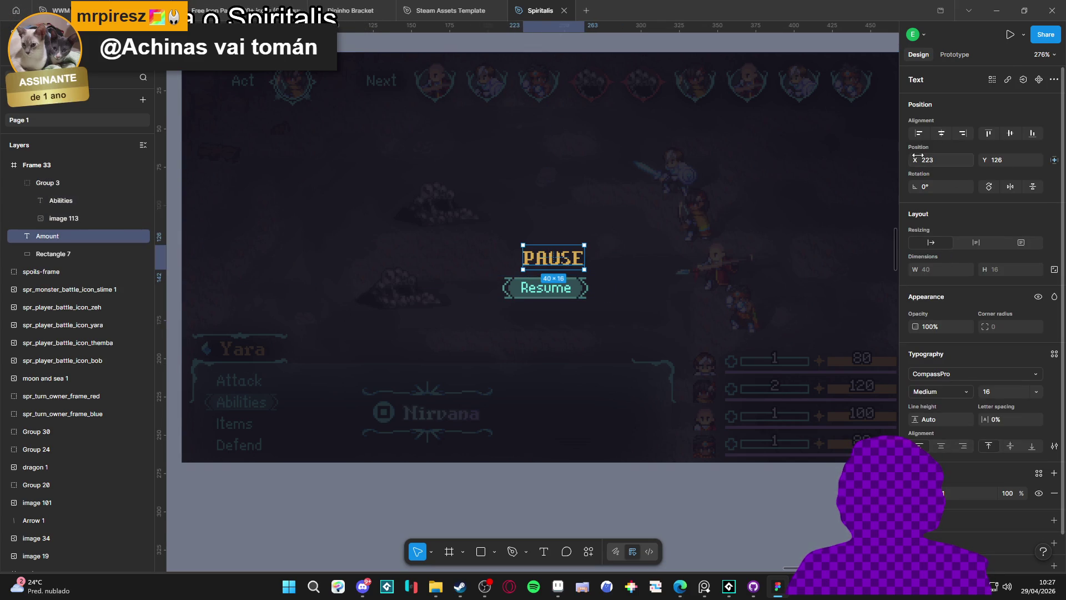
left_click(626, 475)
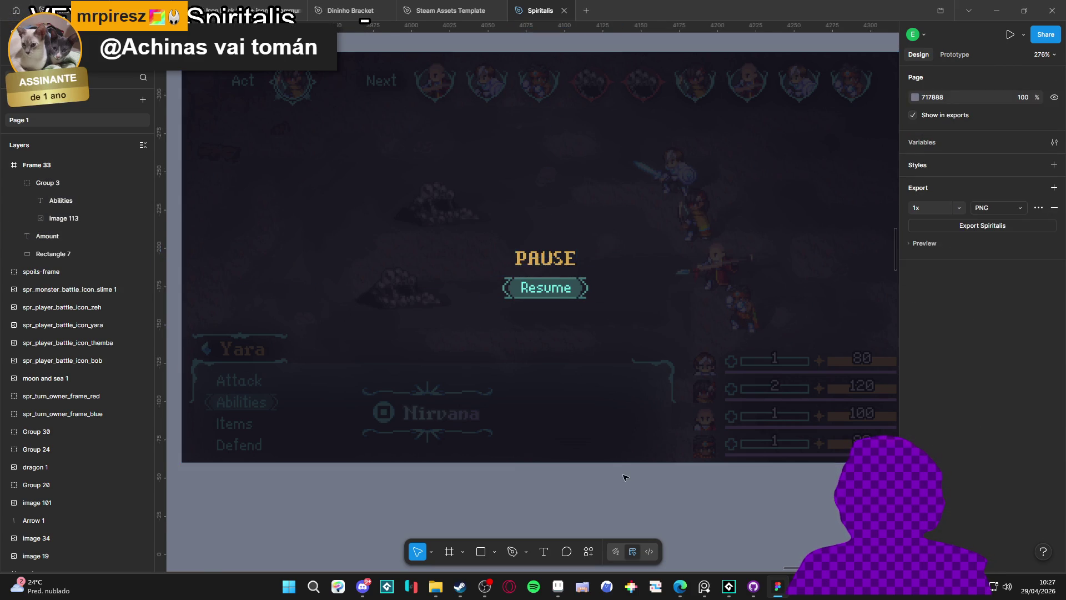
scroll(599, 456, "down", 1, "ctrl")
left_click_drag(600, 456, 545, 444)
scroll(554, 452, "down", 1, "ctrl")
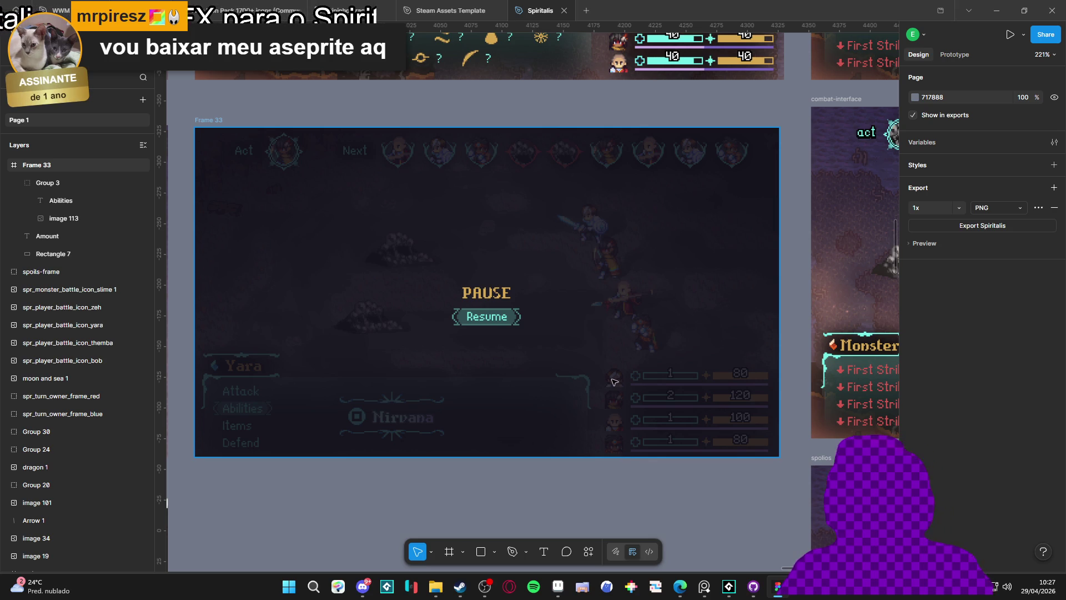
left_click(499, 485)
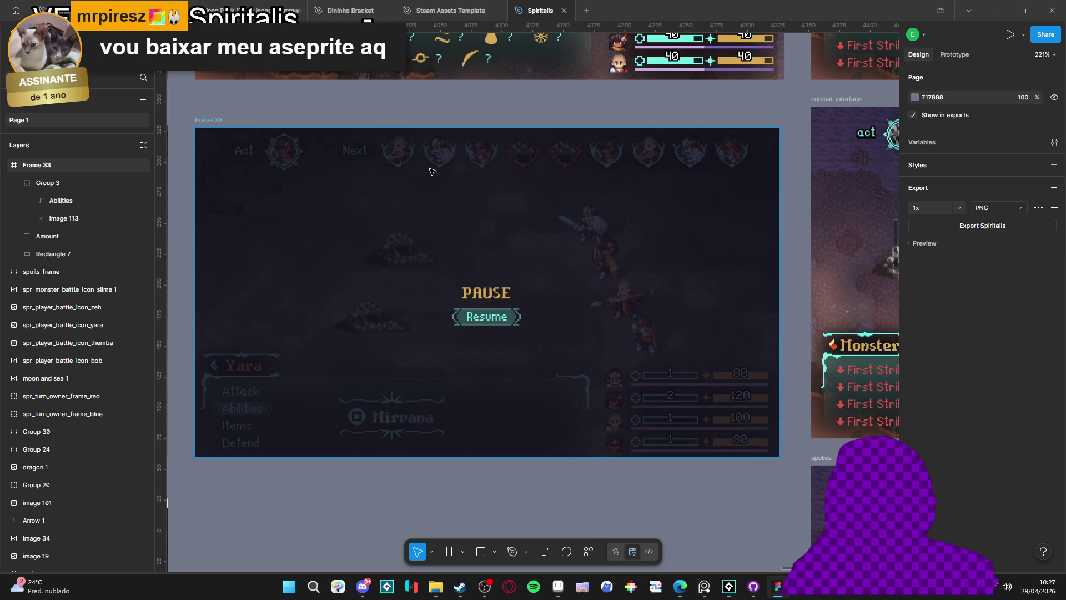
scroll(487, 391, "down", 5)
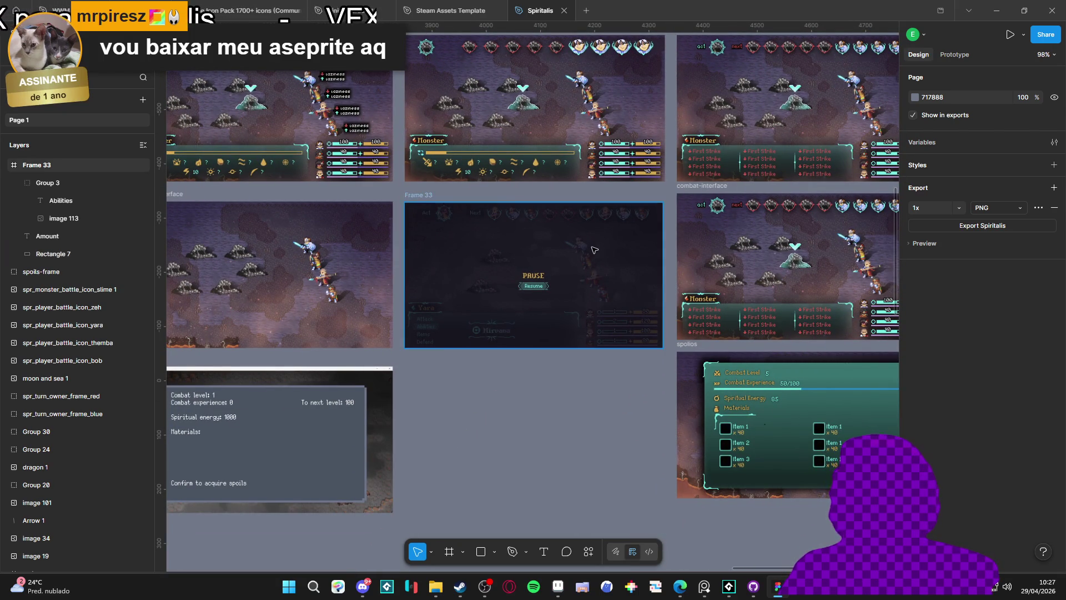
scroll(591, 250, "up", 2)
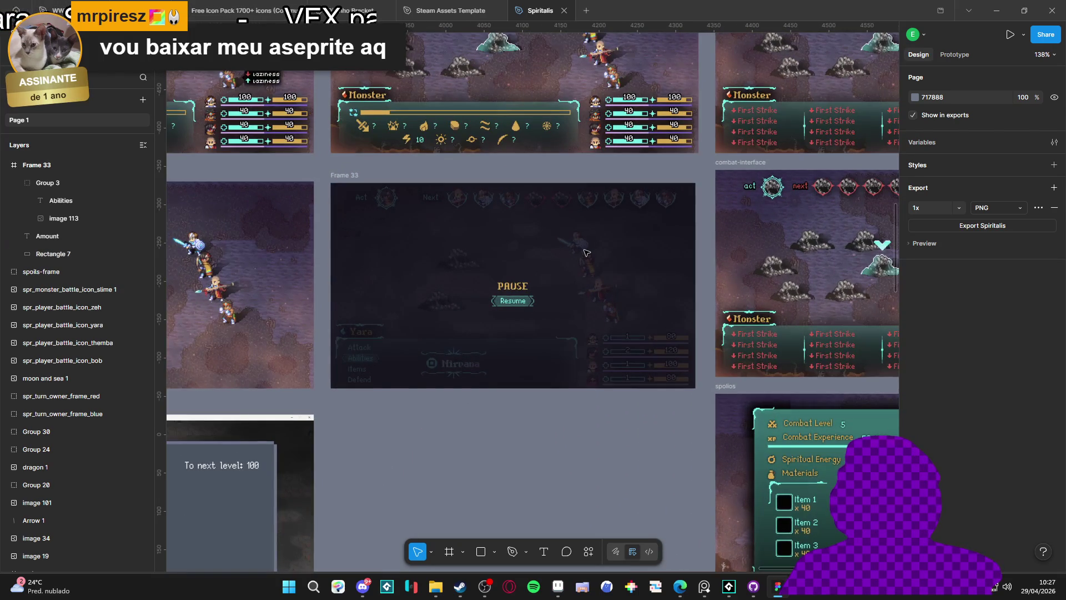
scroll(508, 251, "down", 1)
scroll(506, 251, "down", 1)
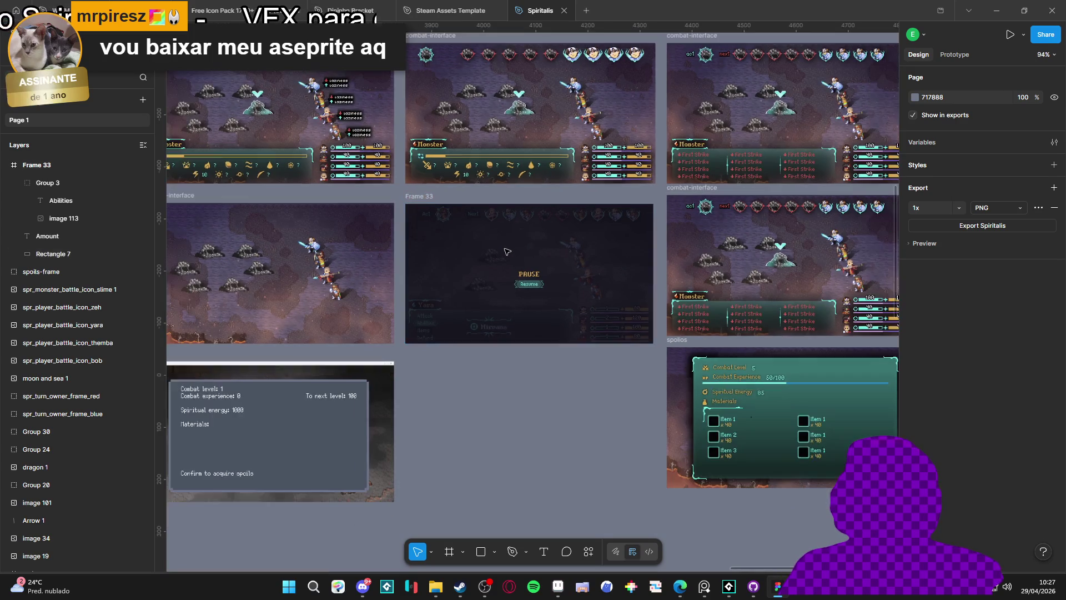
scroll(506, 250, "up", 3)
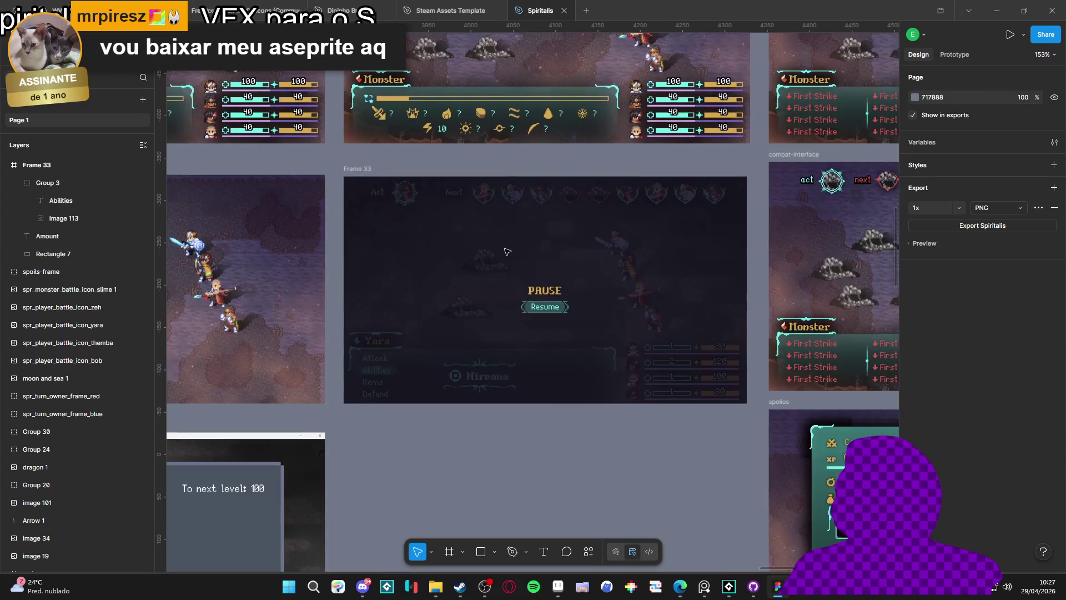
scroll(506, 251, "down", 1)
scroll(506, 251, "up", 2)
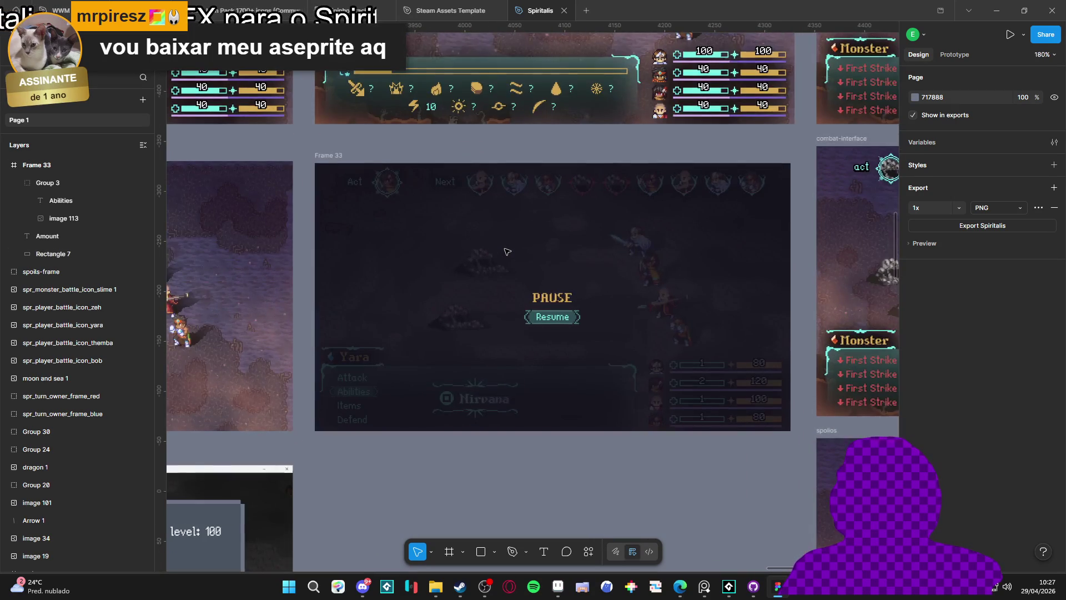
scroll(507, 252, "down", 2)
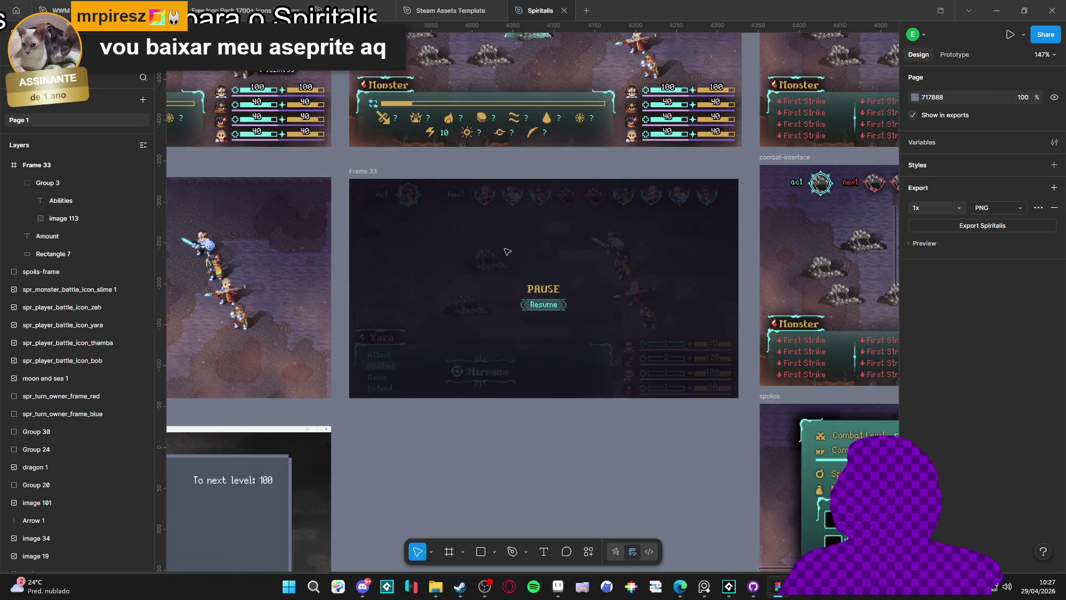
scroll(507, 251, "down", 1)
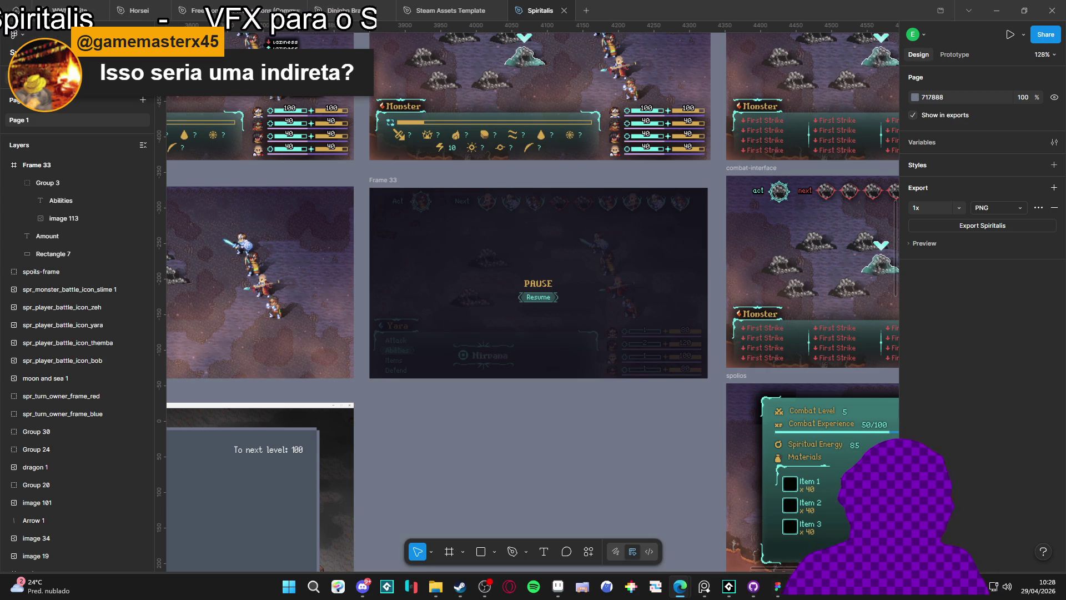
- Select the Resume label's Amount layer together with the PAUSE title
left_click(47, 236)
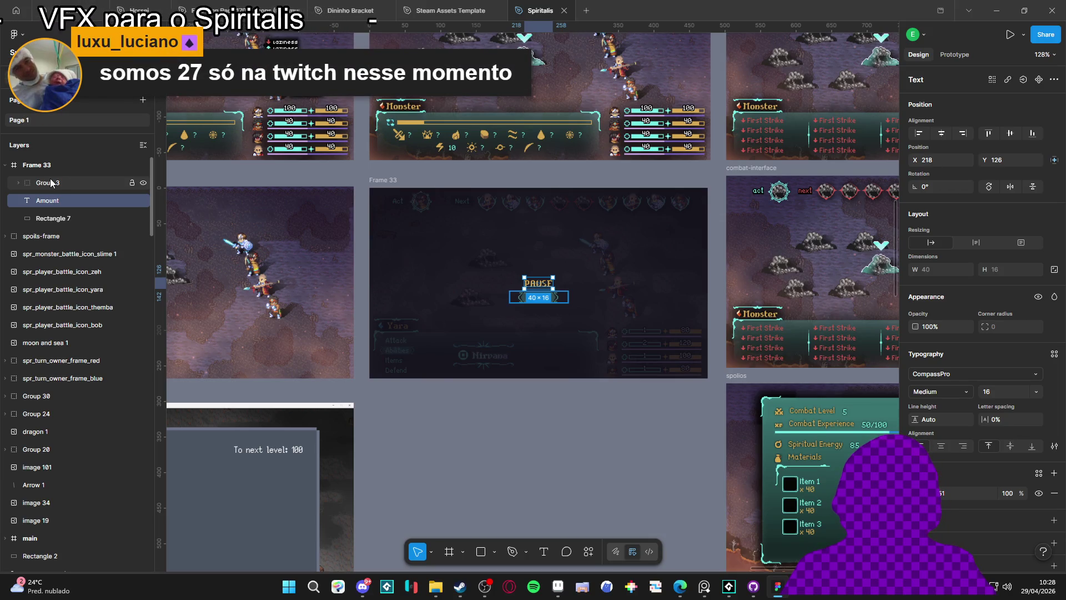
left_click(66, 218)
- Group the PAUSE title with the Resume button and centre the group vertically in the frame
left_click(62, 203)
left_click(58, 189, "shift")
key("ctrl+g")
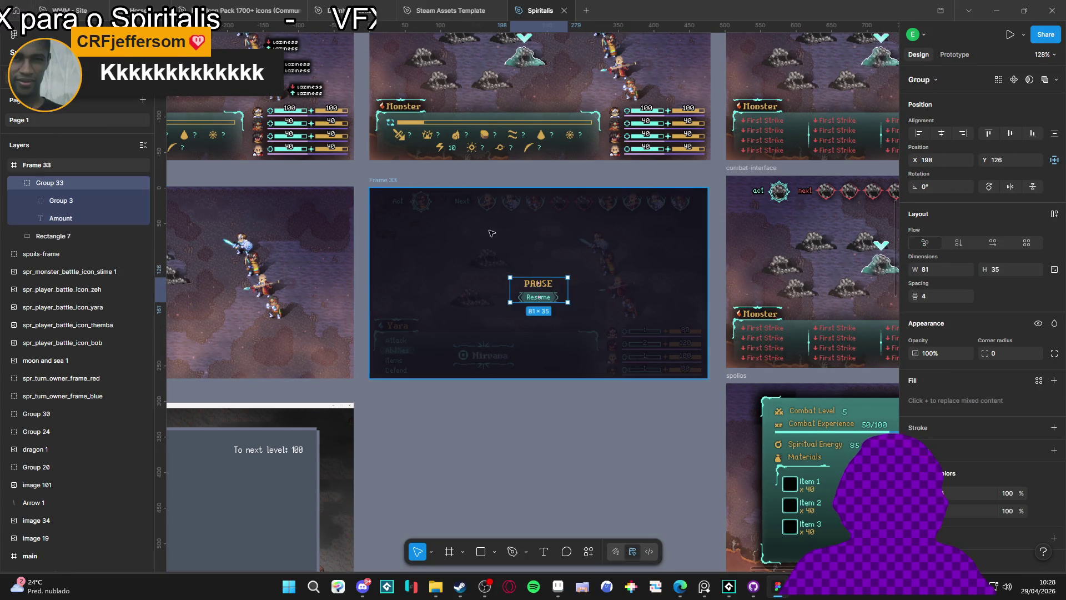
left_click(1010, 133)
left_click(499, 482)
- Rename the frame to 'pausada' and select the overlay Rectangle 7's fill
scroll(576, 373, "up", 5)
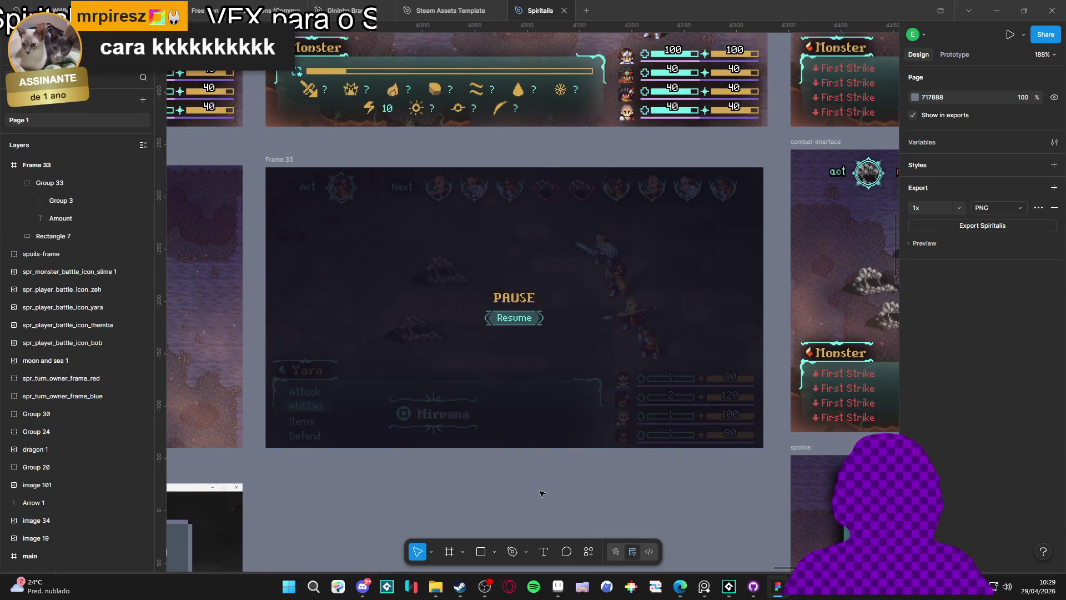
scroll(541, 493, "up", 1)
scroll(400, 307, "right", 1)
left_click(258, 146)
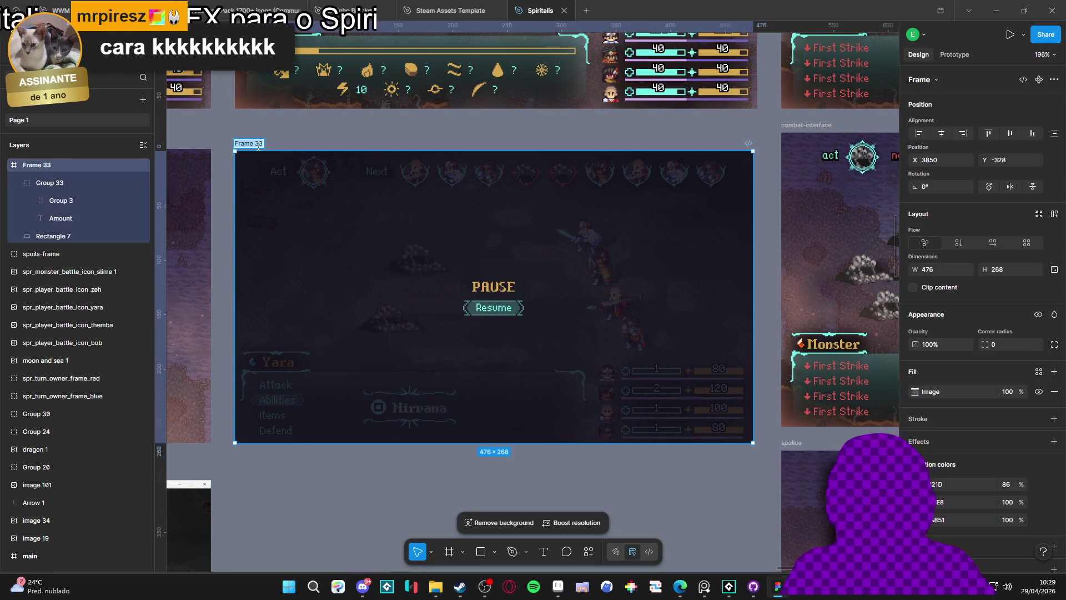
double_click(258, 145)
type("pausada")
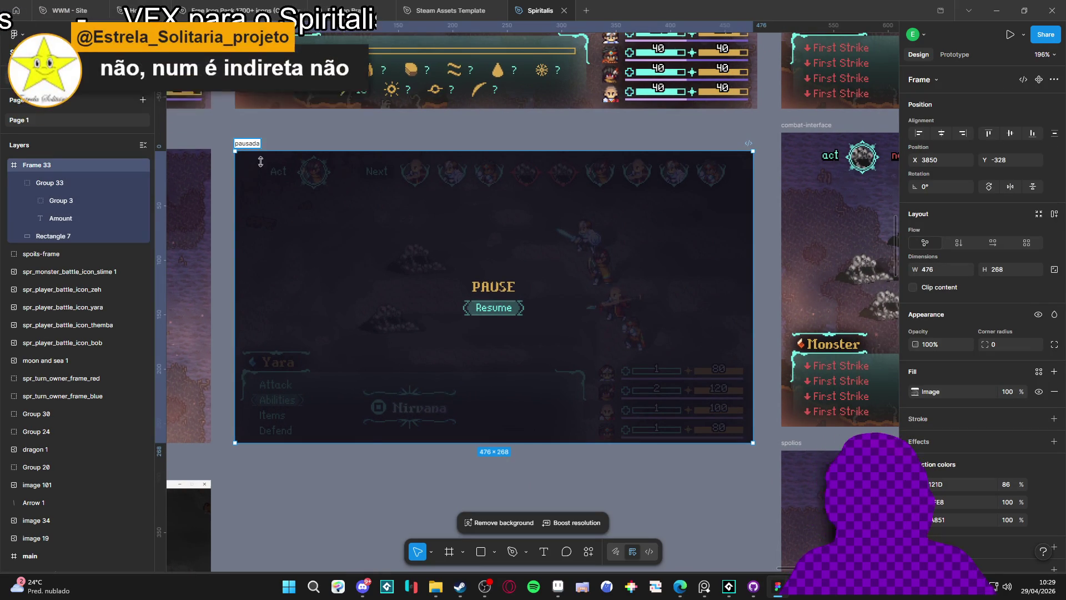
left_click(361, 477)
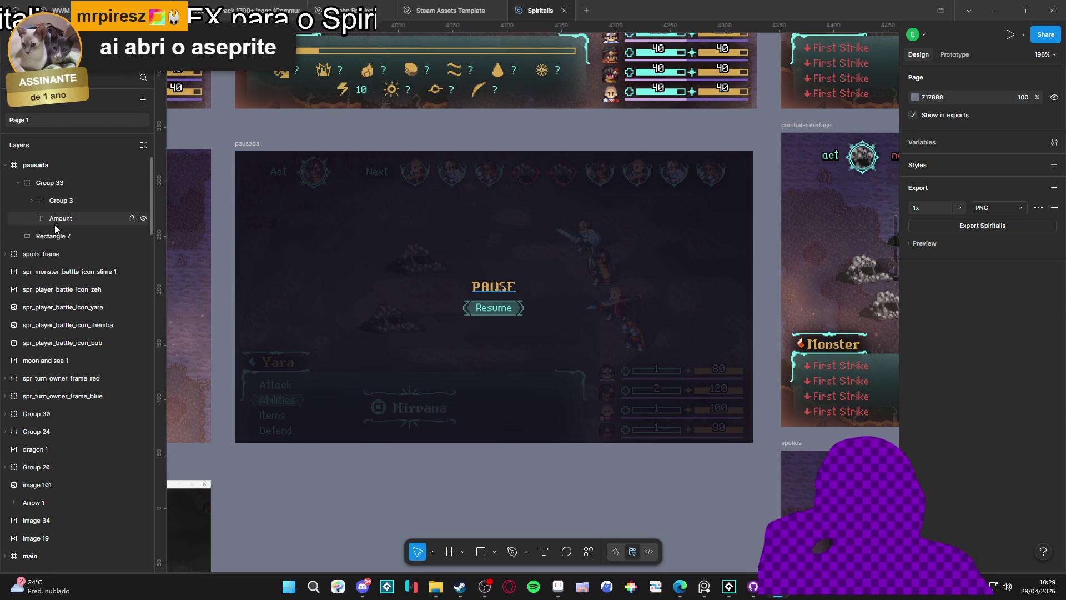
left_click(63, 236)
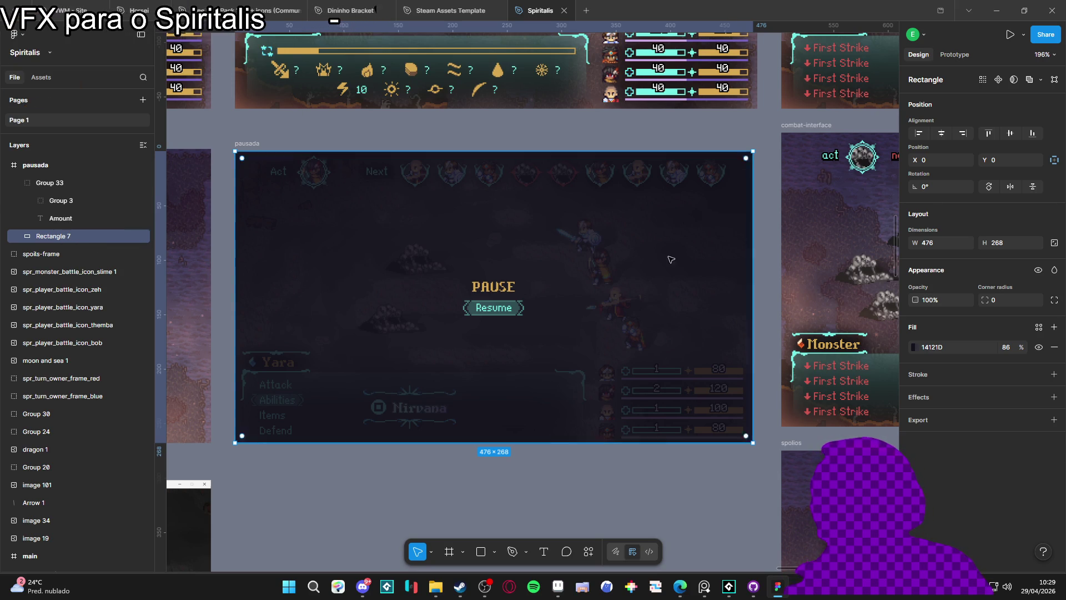
left_click(913, 347)
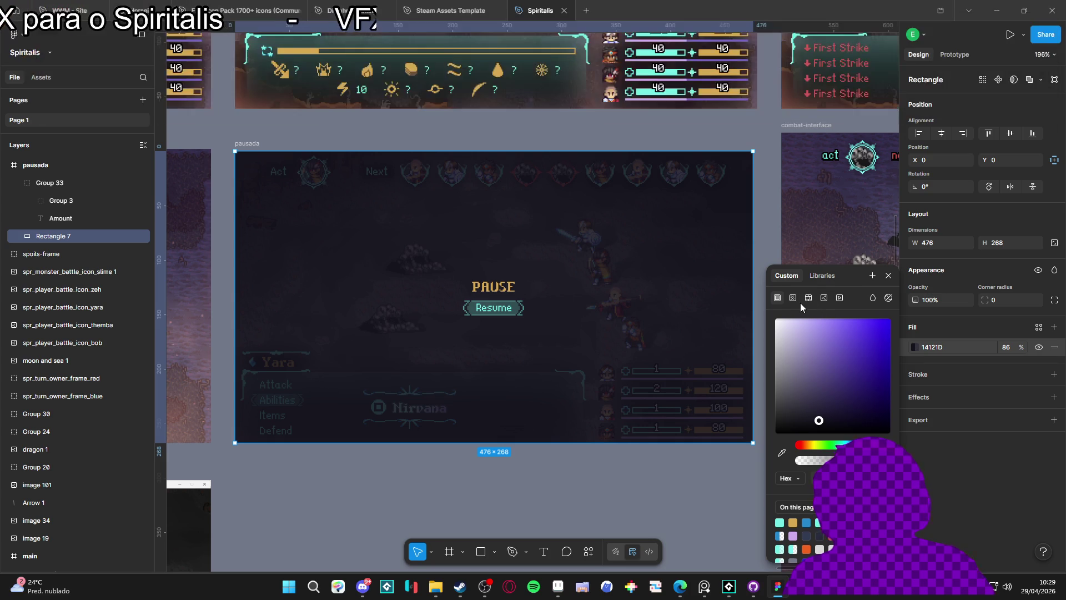
- Make Rectangle 7's fill a radial gradient from dark 14121D centre to purple 5A5183 edges
left_click(793, 298)
left_click(811, 323)
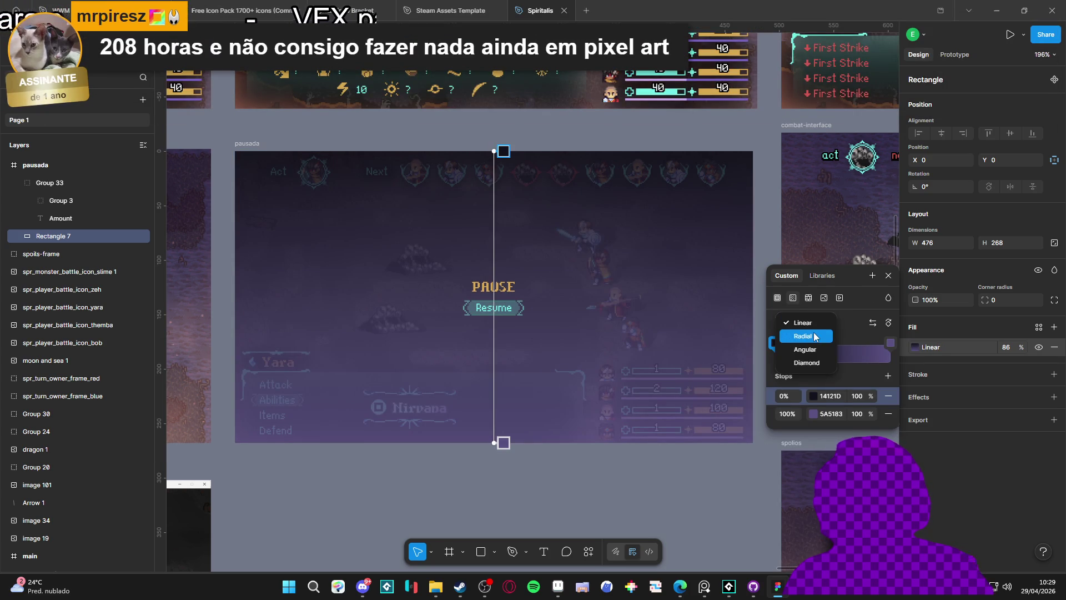
left_click(814, 336)
mouse_move(895, 342)
left_mouse_down()
mouse_move(807, 344)
mouse_move(924, 341)
left_mouse_up()
mouse_move(803, 344)
left_mouse_down()
mouse_move(771, 347)
mouse_move(847, 343)
mouse_move(768, 349)
left_mouse_up()
left_click(847, 343)
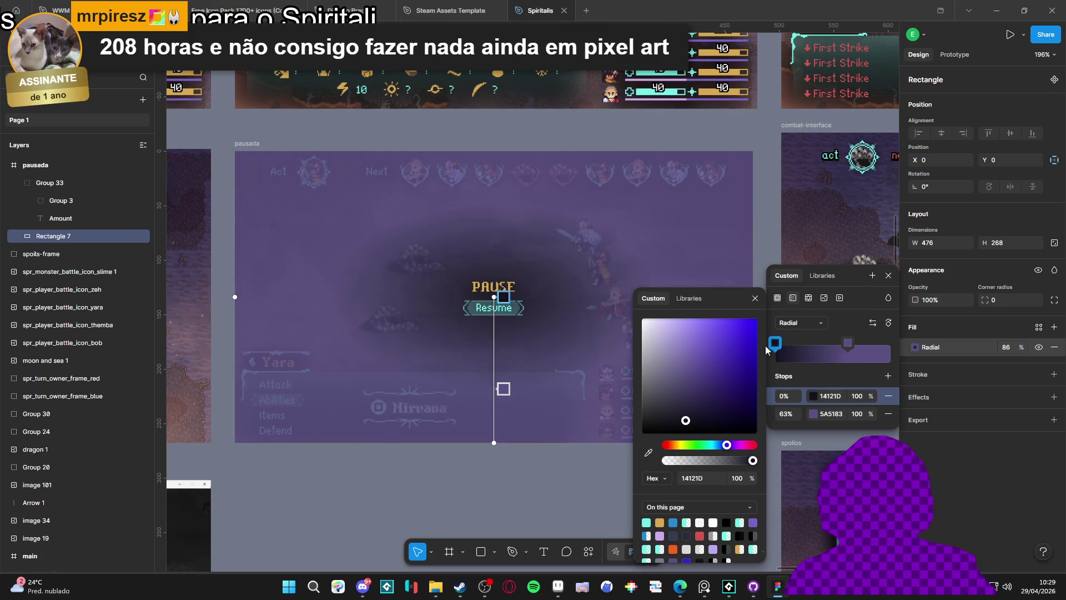
left_click_drag(847, 343, 900, 344)
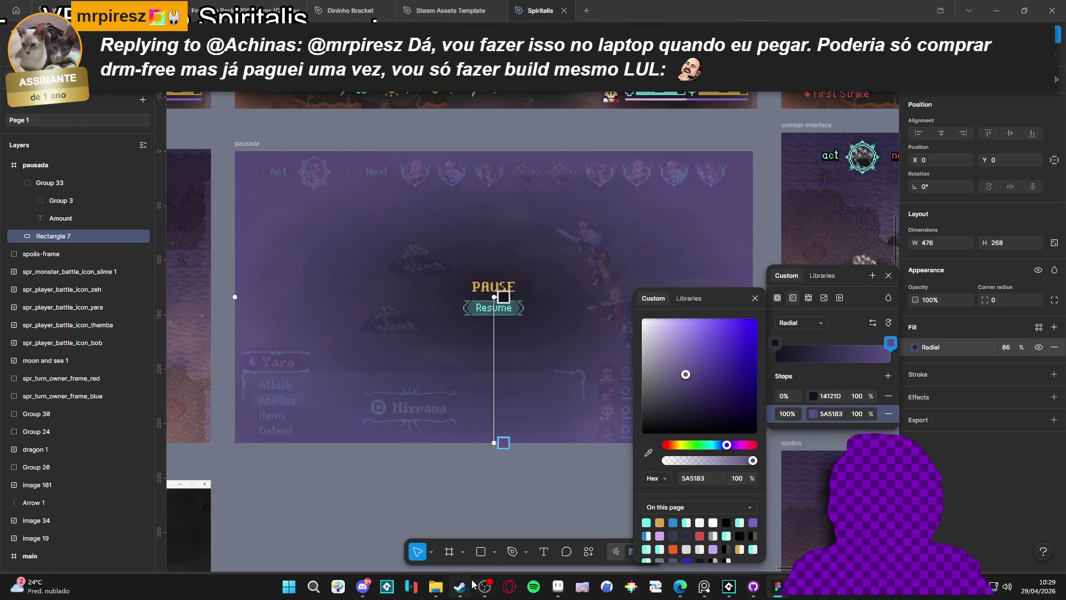
left_click(557, 586)
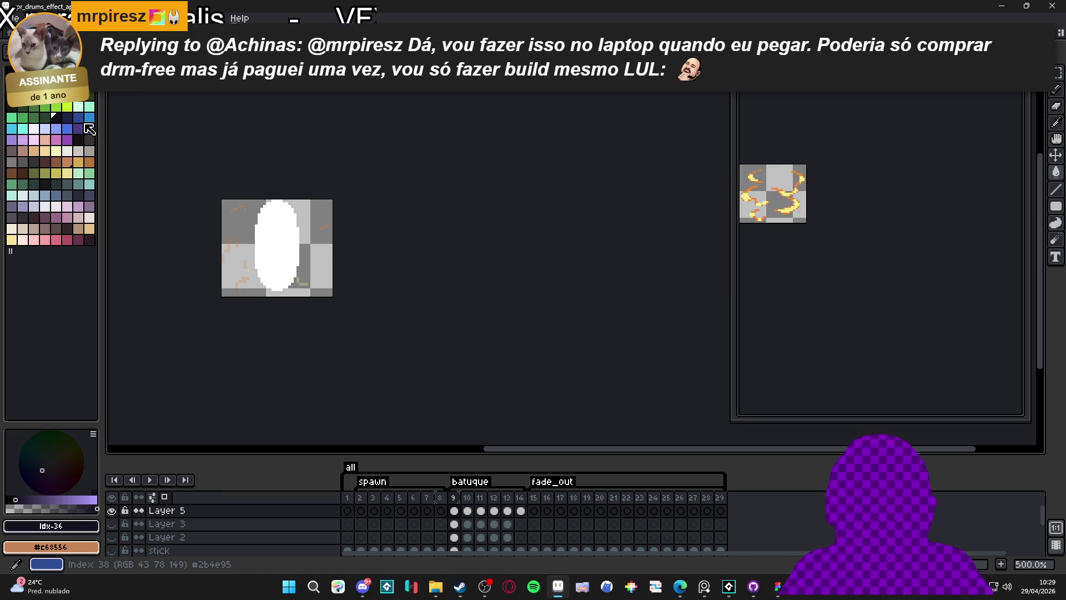
- Copy the hex code 2789cd of Aseprite's blue palette colour
left_click(12, 128)
left_click(90, 117)
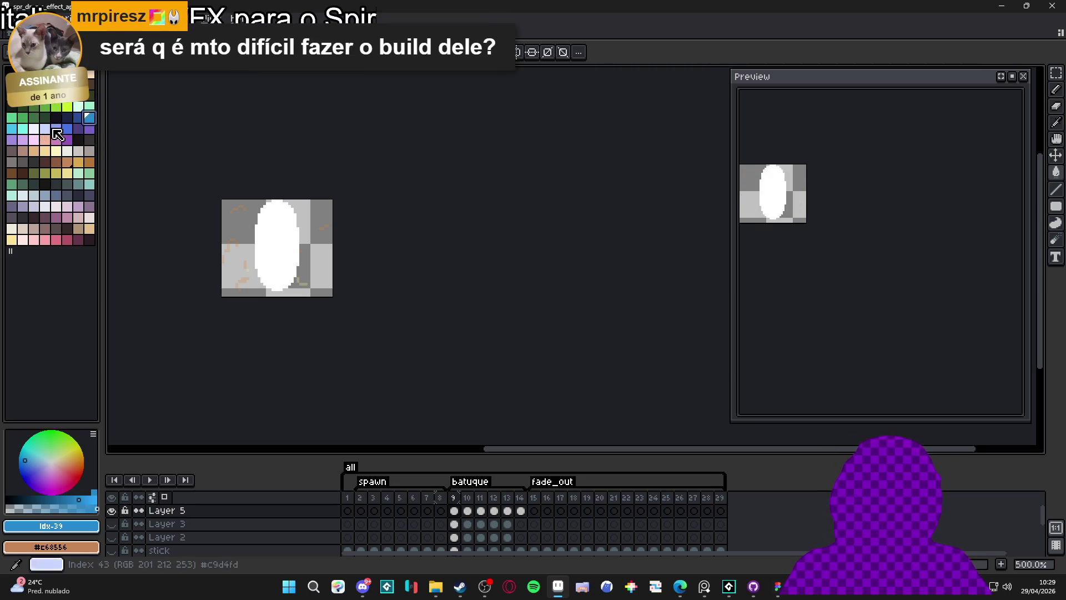
left_click(79, 525)
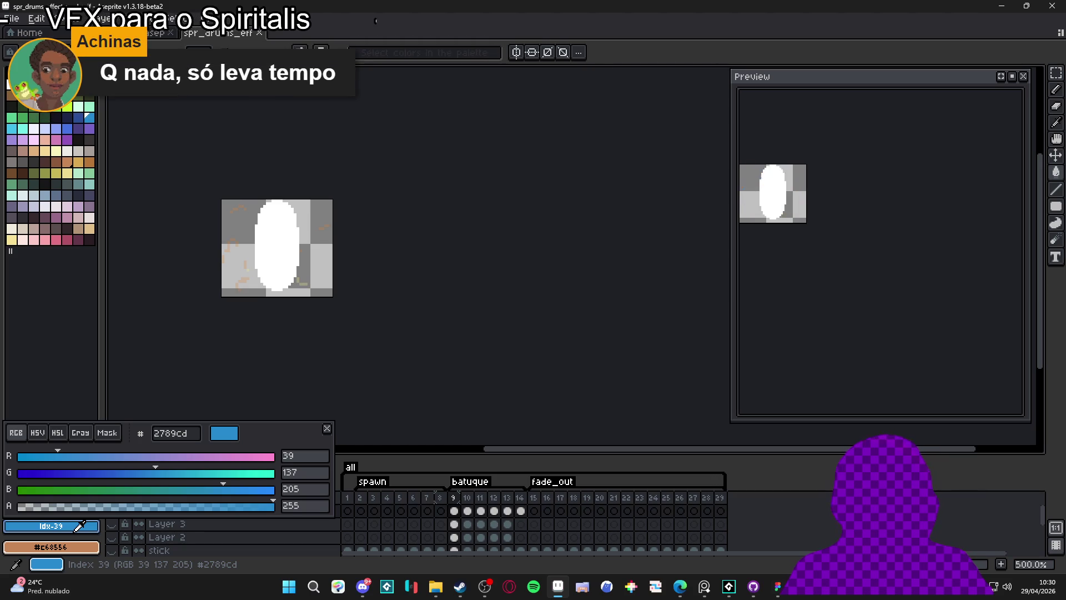
left_click(186, 430)
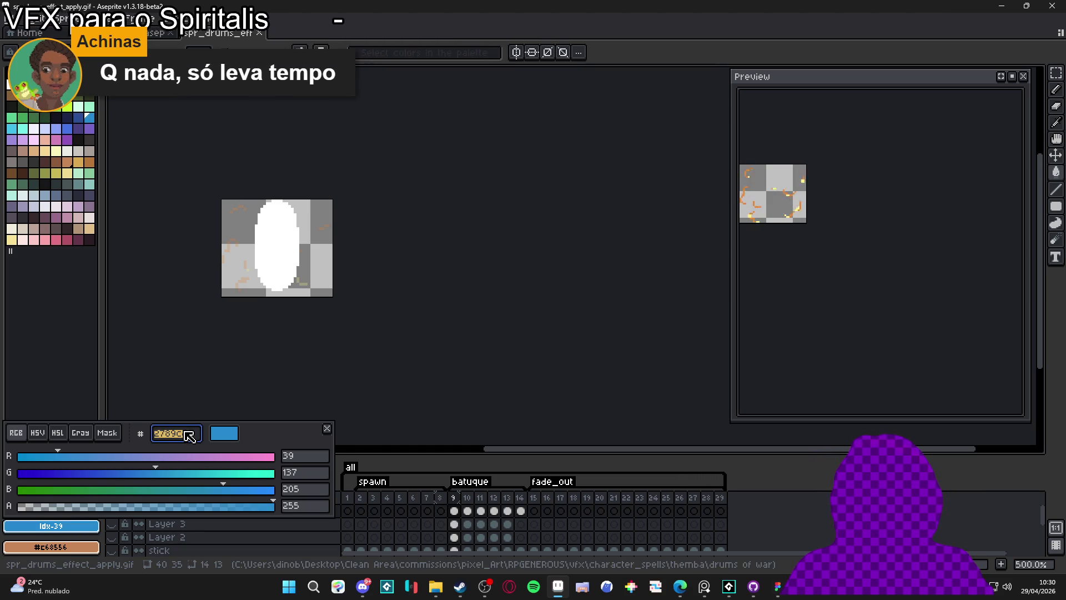
key("Escape")
key("alt+Tab")
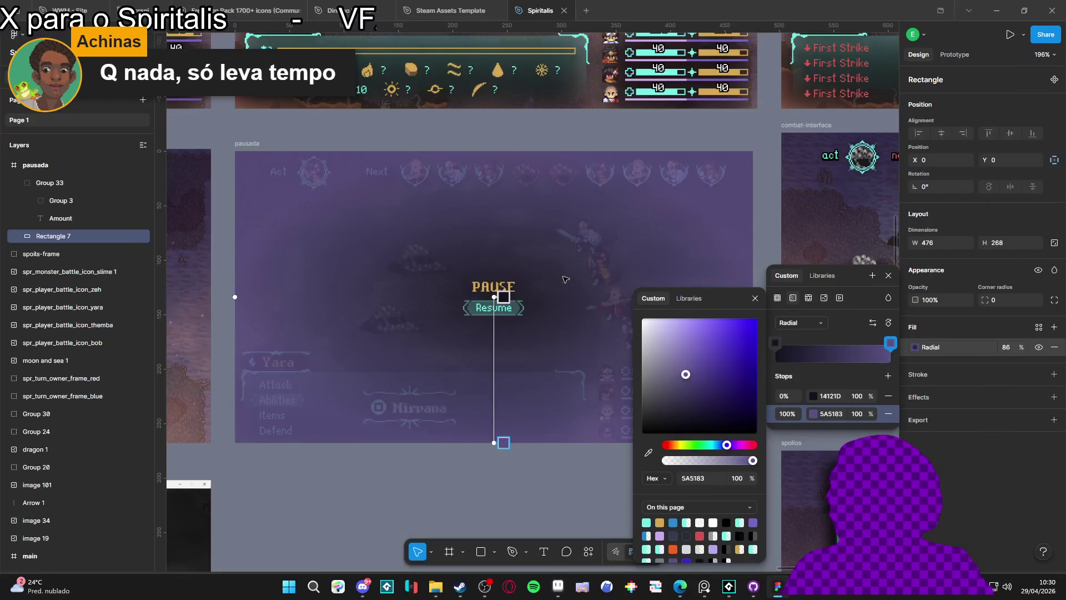
- Paste blue 2789CD into the gradient's outer stop
left_click(834, 398)
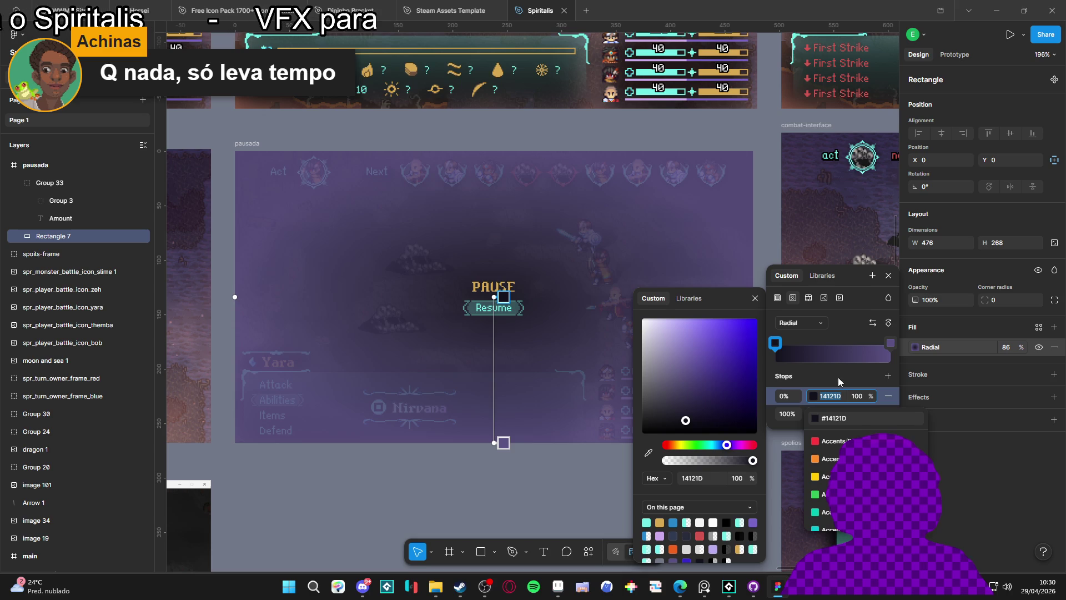
key("Escape")
left_click(831, 413)
type("2789cd")
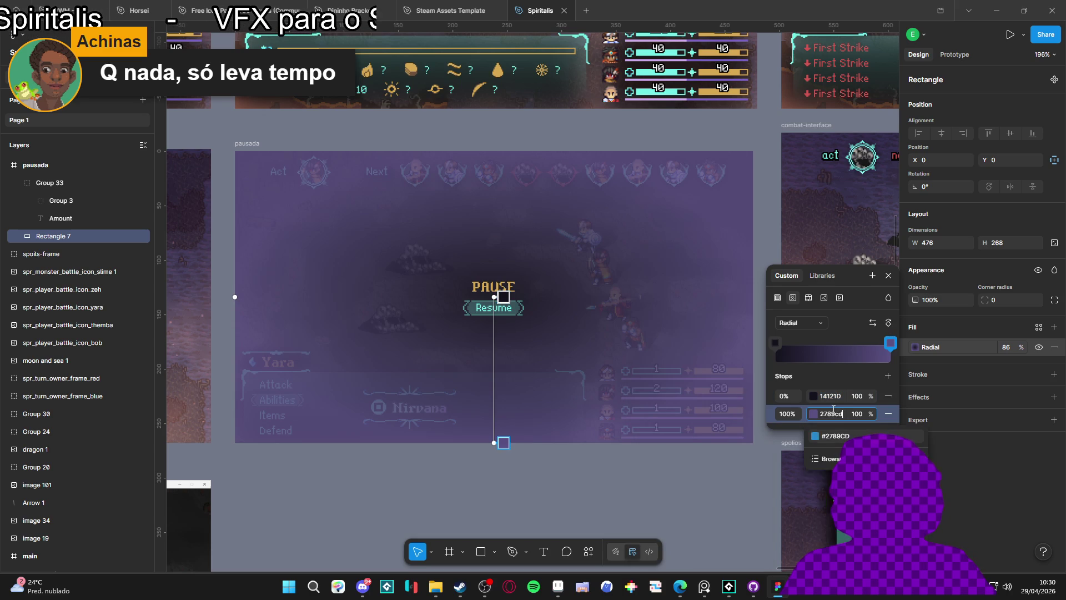
key("Return")
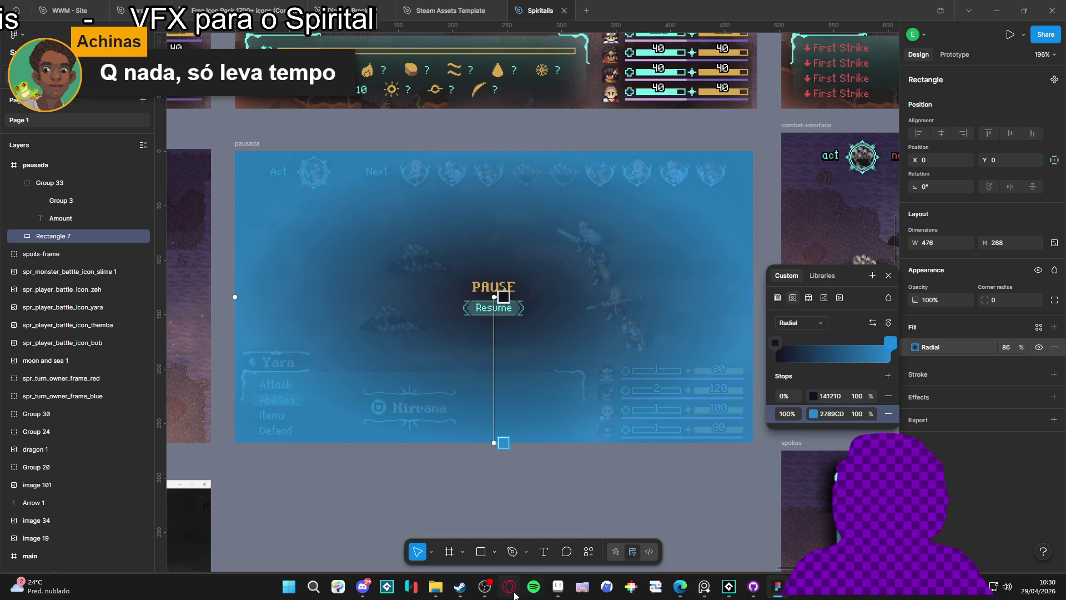
- Change the outer stop to Aseprite's teal 73EFE8 and add a dark stop near the centre
left_click(558, 586)
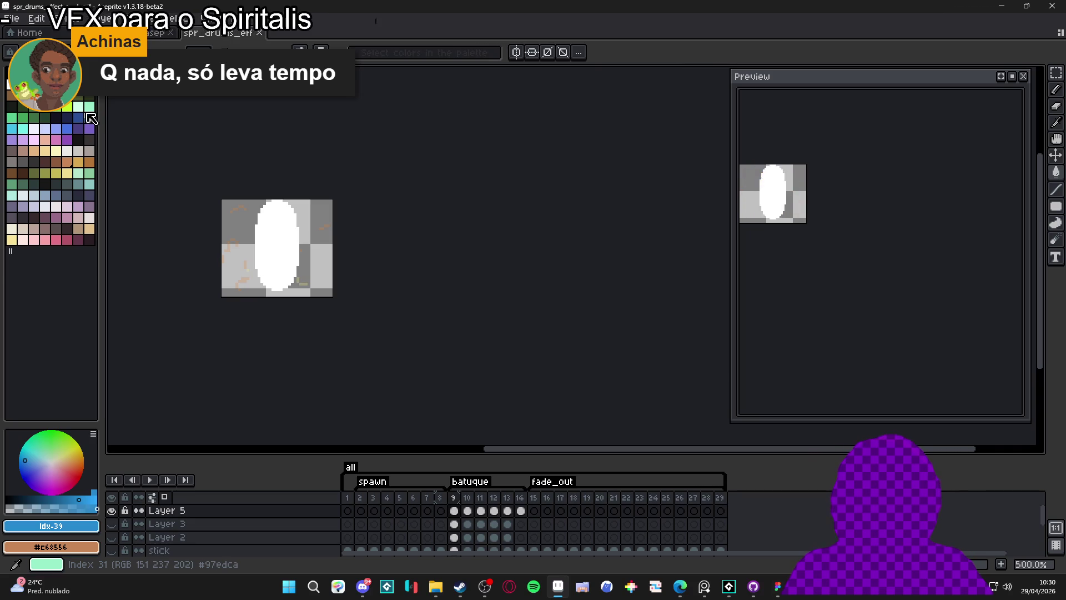
left_click(23, 129)
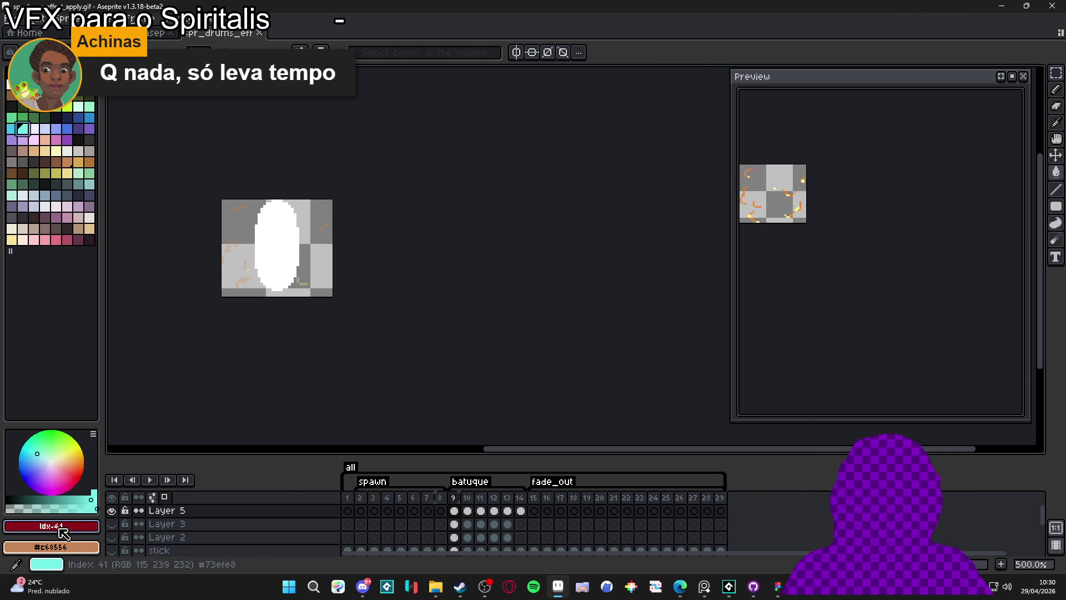
left_click(62, 533)
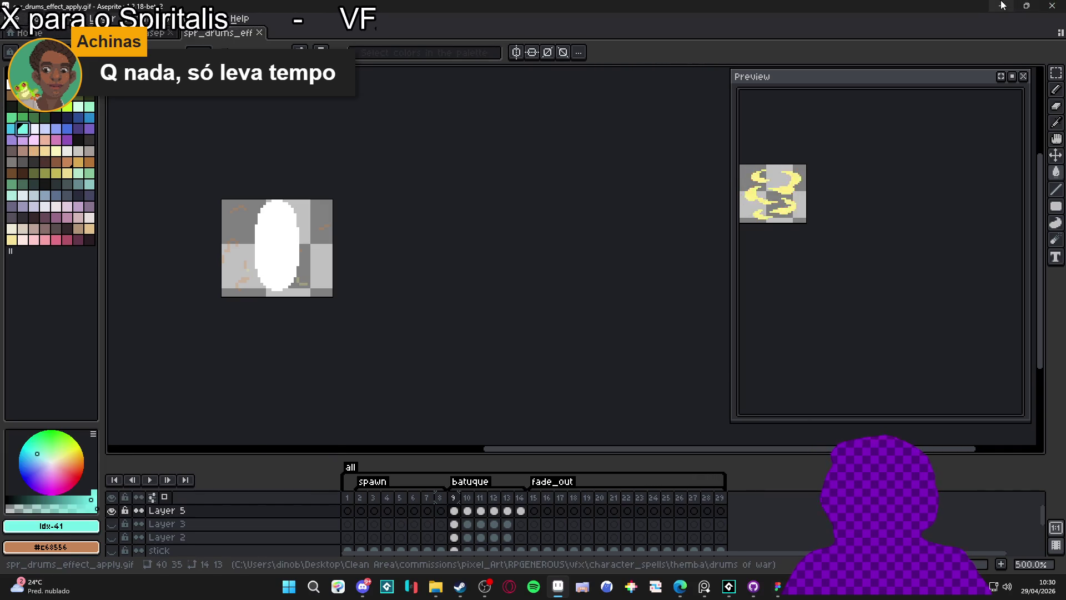
left_click(1003, 5)
left_click(813, 413)
left_click(831, 414)
type("73efe8")
key("Return")
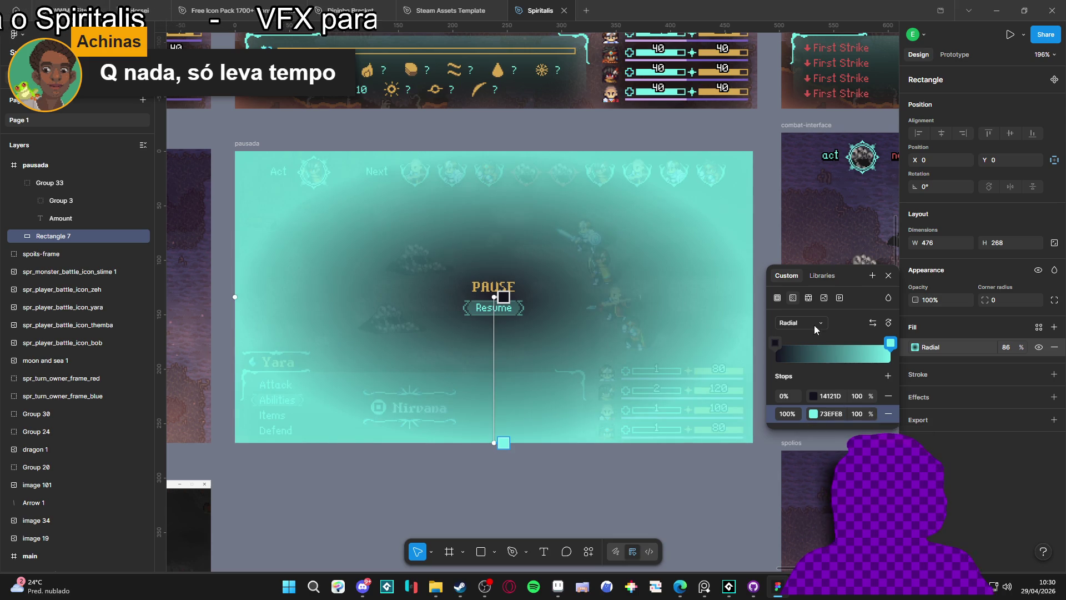
left_click(776, 343)
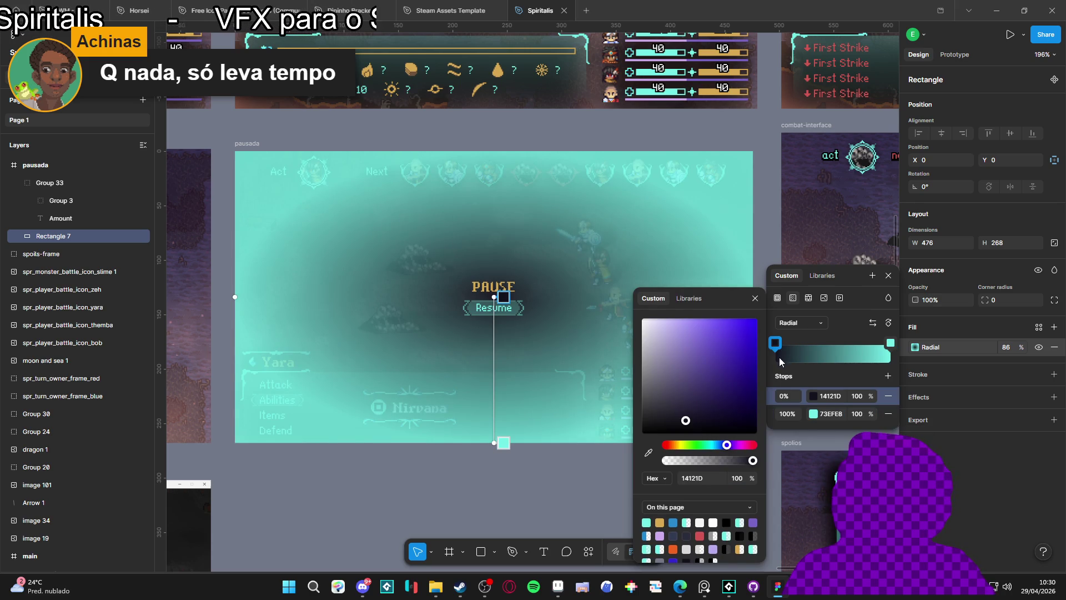
left_click(780, 357)
- Undo the stop tweaks and enlarge the radial gradient's radius so the dark centre spreads wider
mouse_move(784, 357)
left_mouse_down()
mouse_move(877, 360)
mouse_move(810, 375)
mouse_move(857, 355)
mouse_move(877, 362)
mouse_move(816, 346)
mouse_move(827, 346)
left_mouse_up()
key("ctrl+z")
key("ctrl+z")
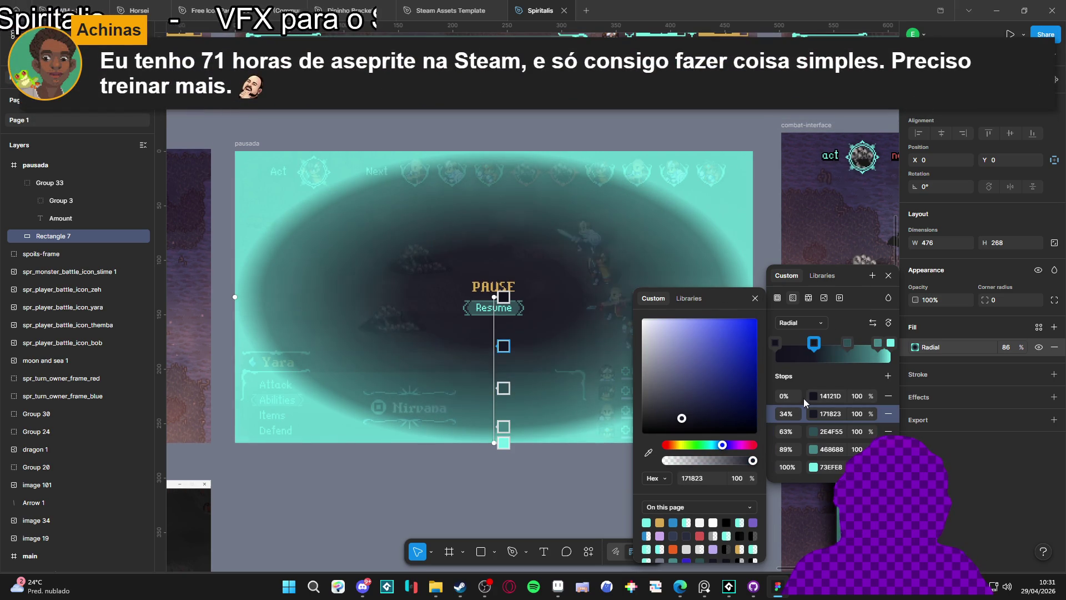
key("ctrl+z")
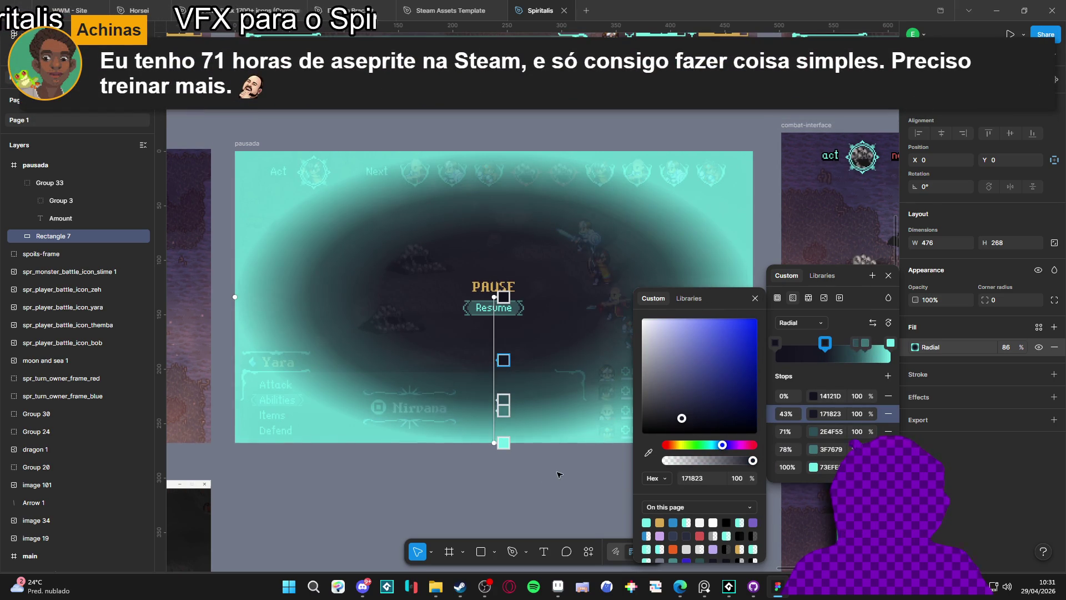
key("ctrl+z")
key("ctrl+z")
key("ctrl+z")
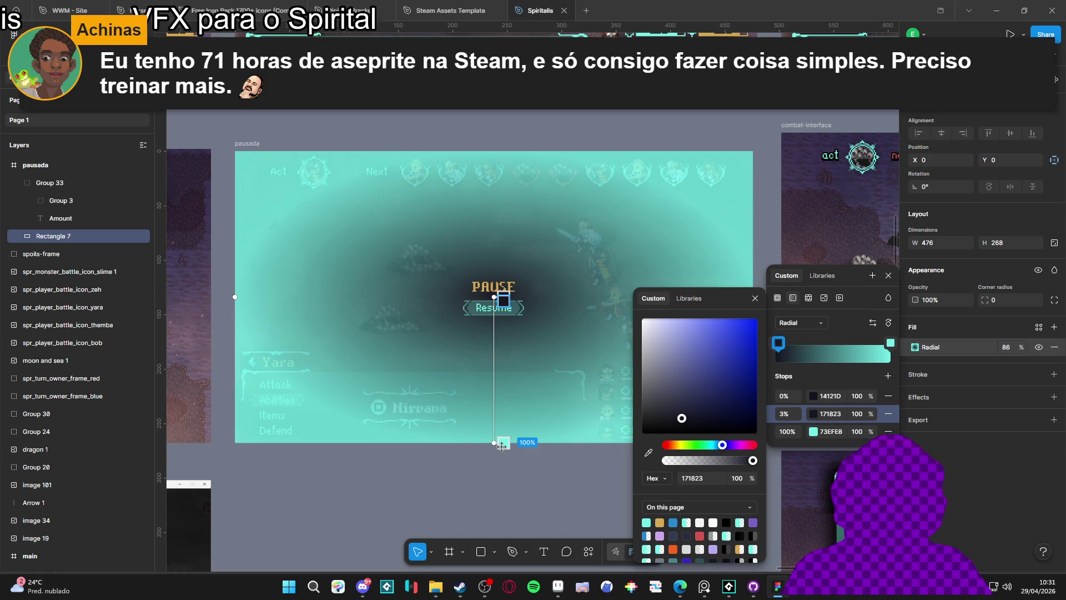
left_click(502, 444)
mouse_move(498, 442)
left_mouse_down()
mouse_move(492, 596)
mouse_move(490, 509)
mouse_move(500, 499)
left_mouse_up()
scroll(528, 212, "down", 2)
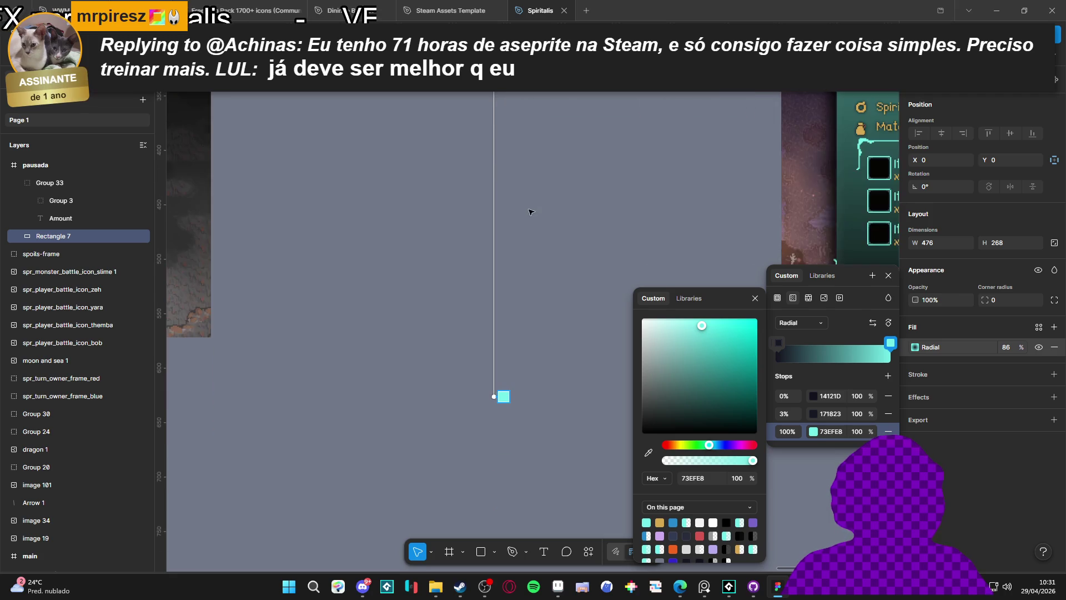
- Add a dark stop near 6% and pull the gradient's outer edge back in
scroll(528, 211, "up", 5)
scroll(528, 227, "up", 5)
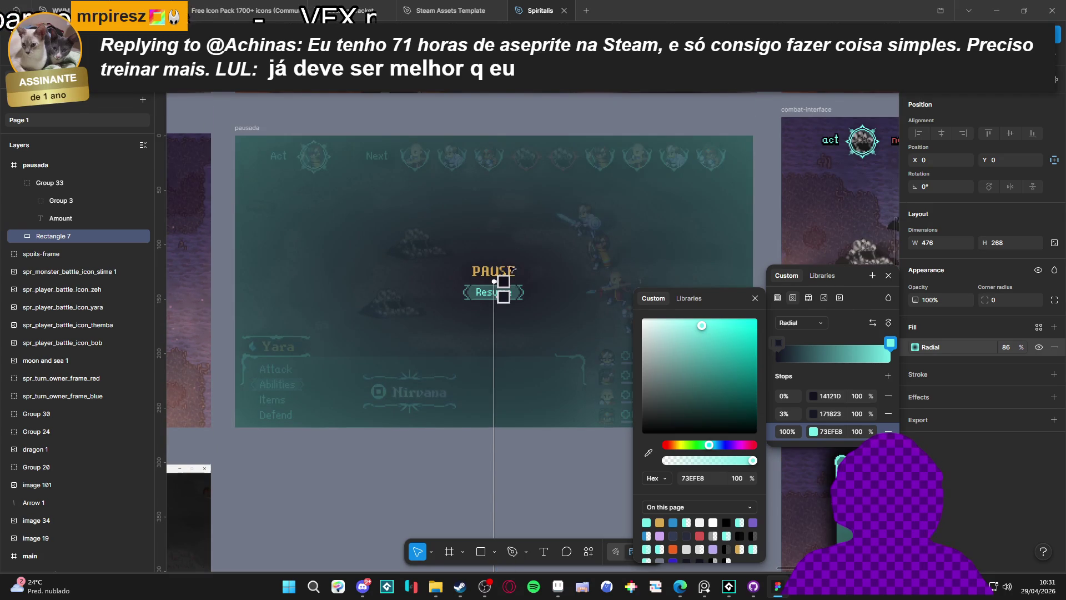
left_click(503, 278)
left_click(502, 296)
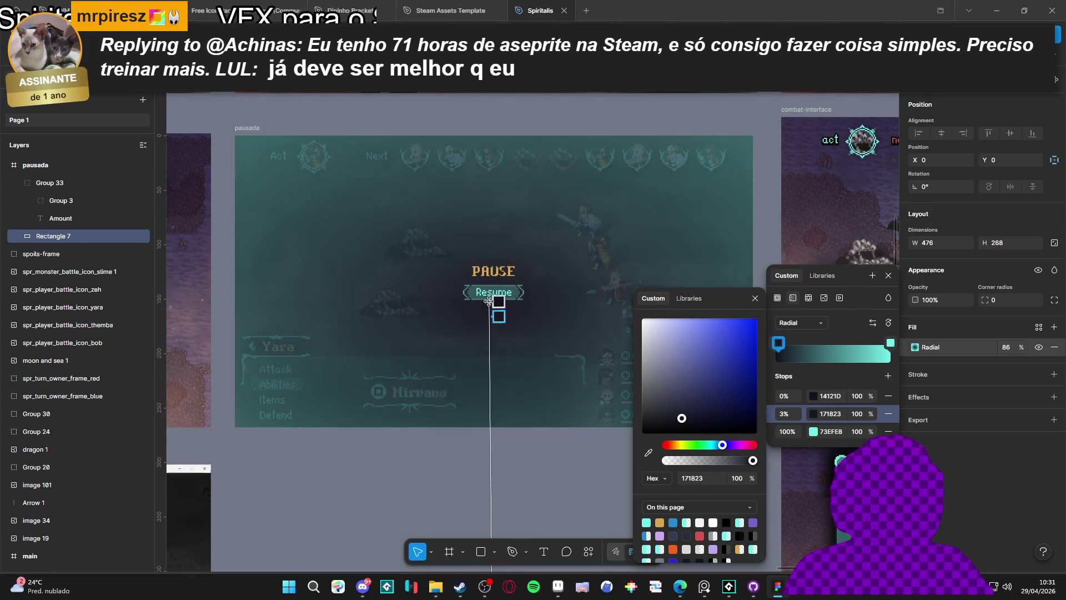
left_click(781, 360)
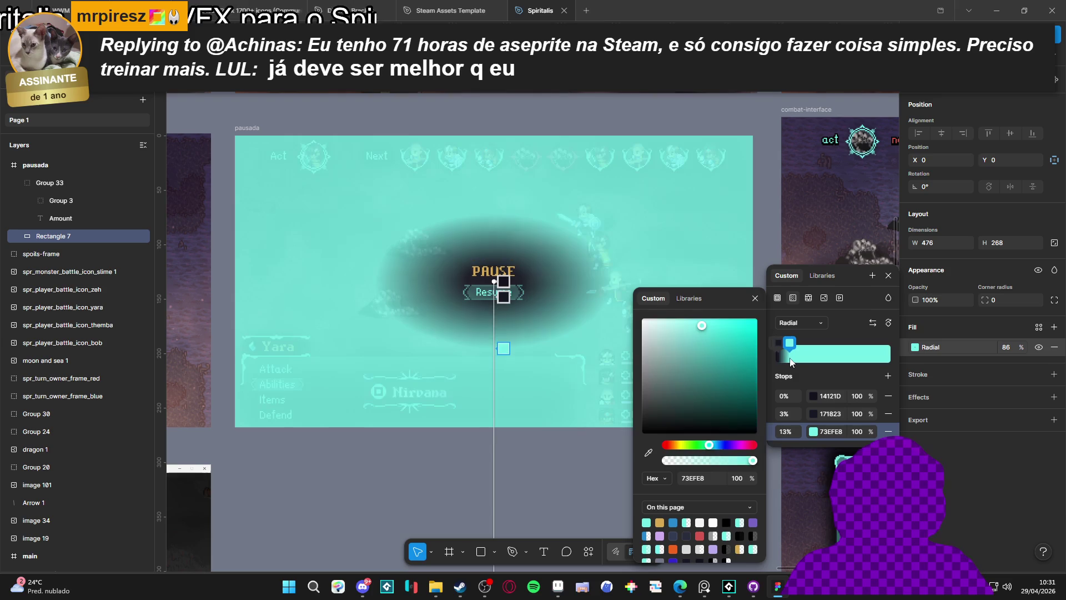
mouse_move(799, 352)
left_mouse_down()
mouse_move(818, 351)
mouse_move(807, 359)
left_mouse_up()
scroll(528, 404, "down", 5)
scroll(529, 399, "down", 3)
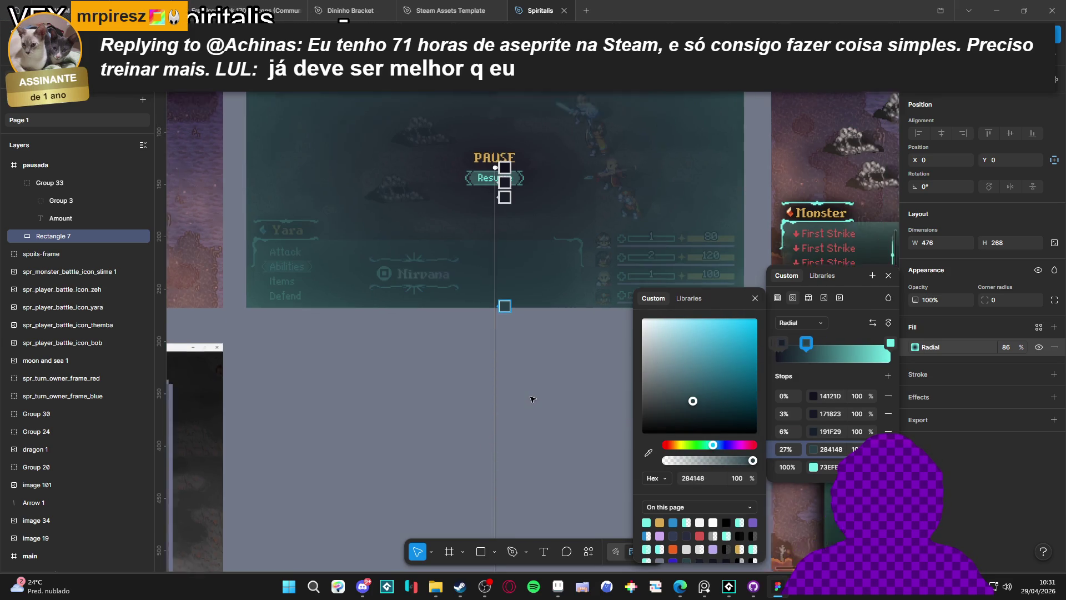
left_click_drag(550, 428, 516, 300)
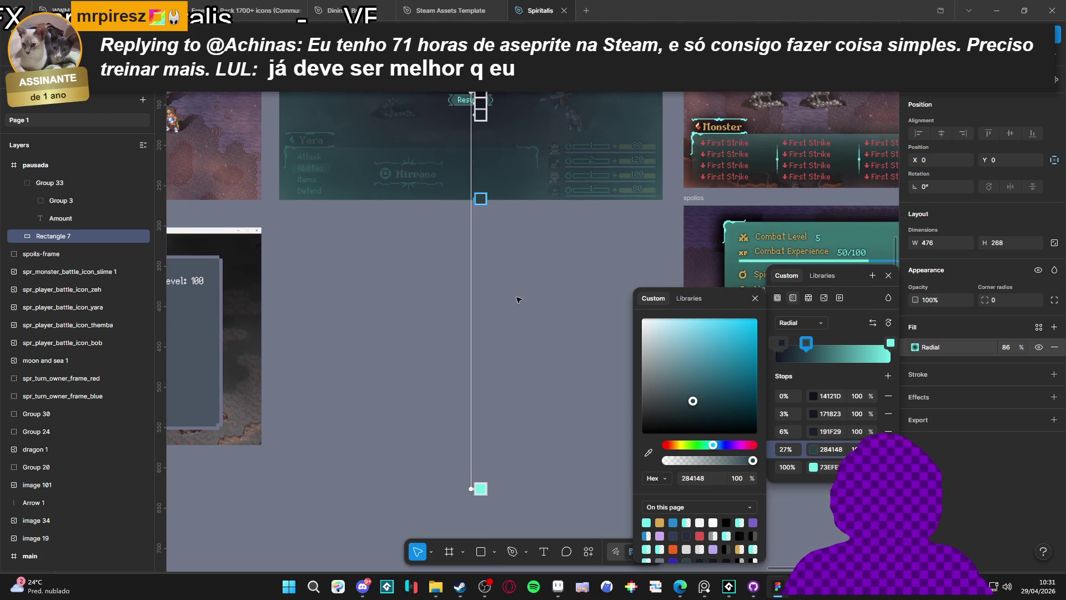
mouse_move(470, 488)
left_mouse_down()
mouse_move(478, 361)
mouse_move(476, 422)
left_mouse_up()
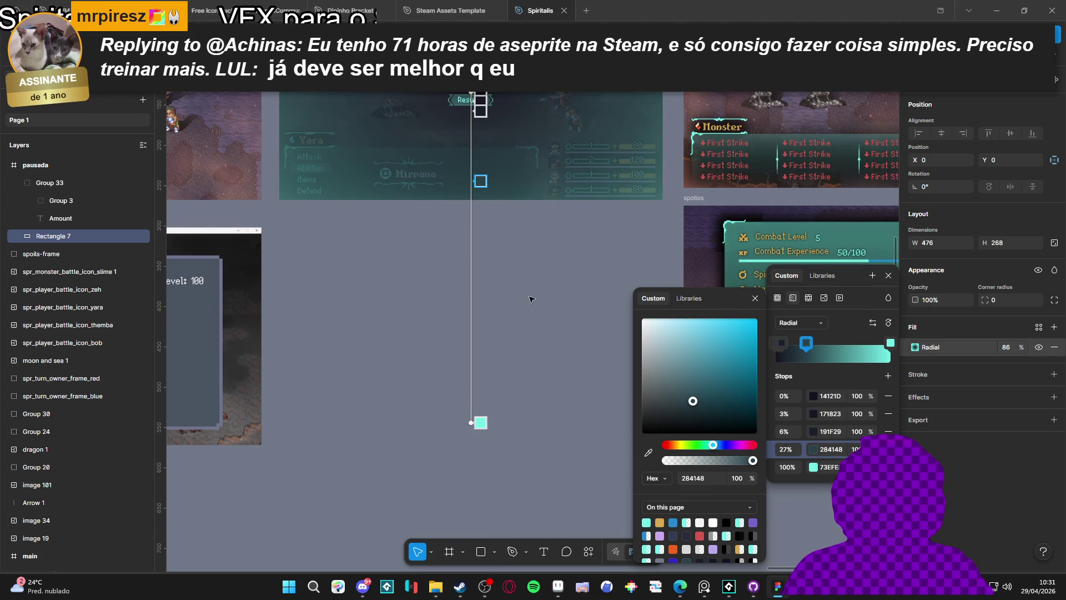
scroll(533, 311, "up", 5)
scroll(550, 334, "up", 1)
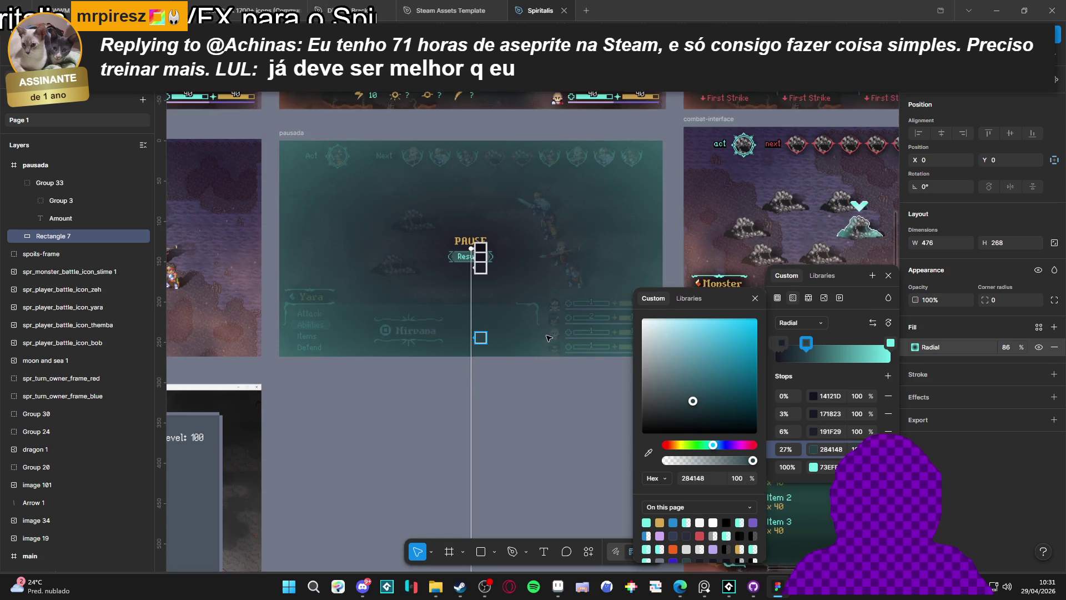
scroll(547, 334, "up", 2)
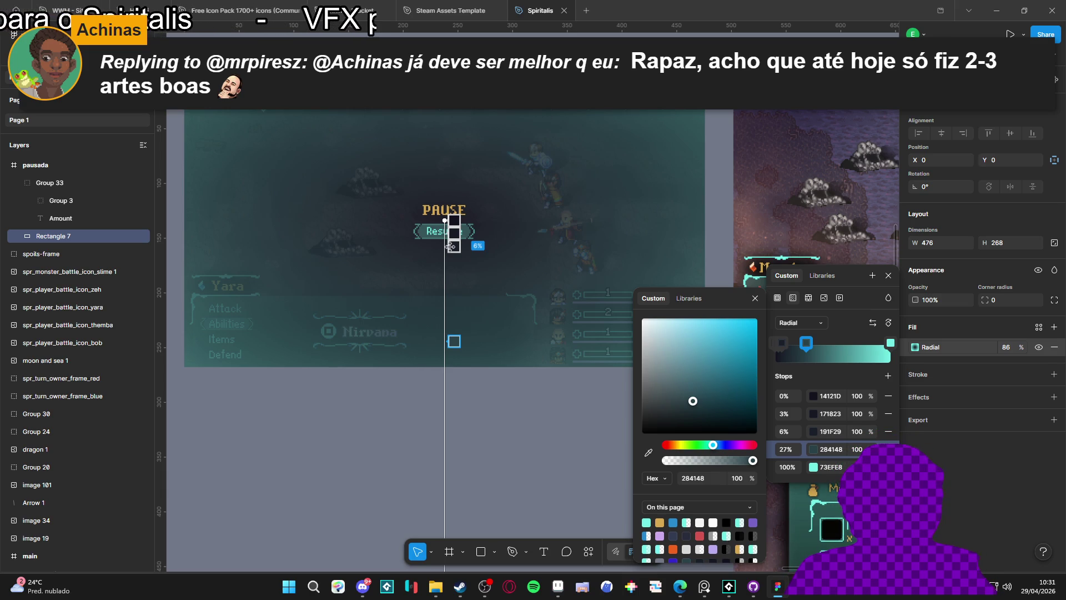
- Compare the 0%, 3% and 6% inner gradient stops by selecting each in turn
left_click(452, 246)
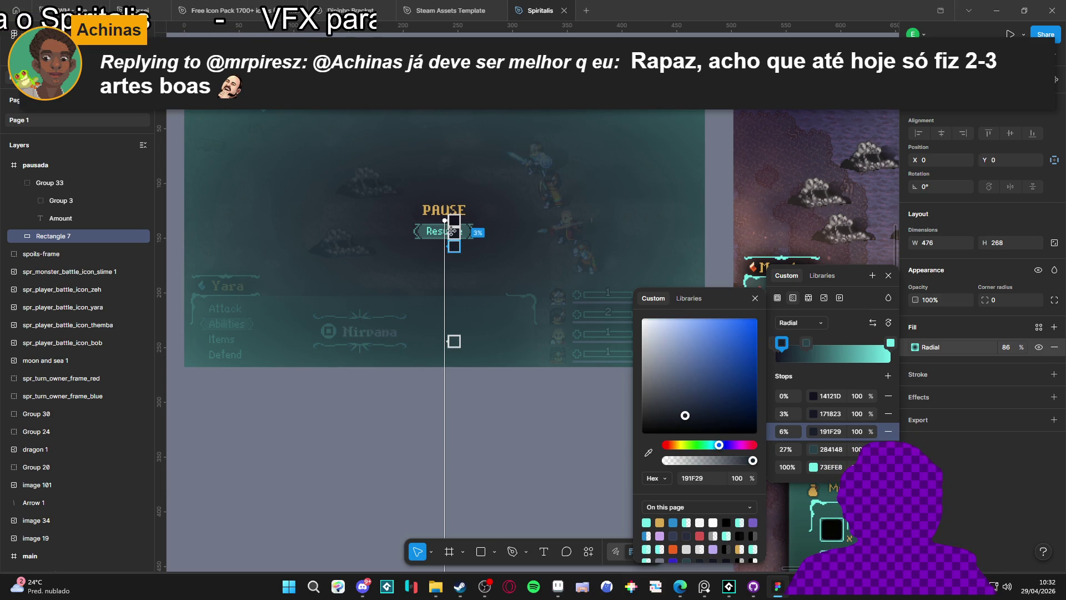
left_click(452, 232)
left_click(452, 219)
left_click(452, 232)
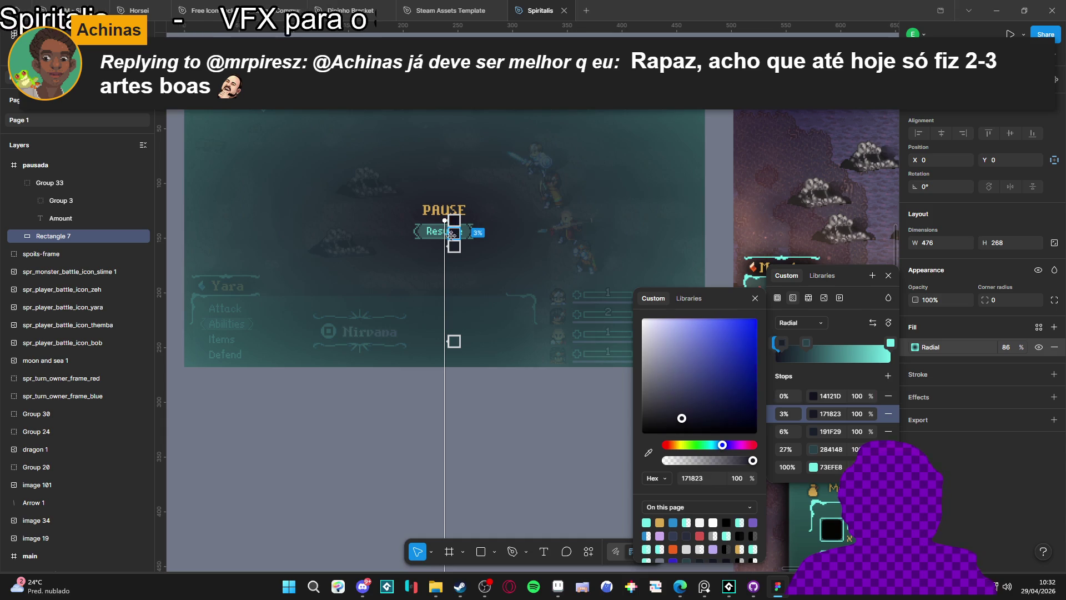
left_click(451, 245)
left_click(452, 232)
left_click(453, 220)
left_click(453, 232)
left_click(452, 245)
left_click(452, 232)
left_click(453, 220)
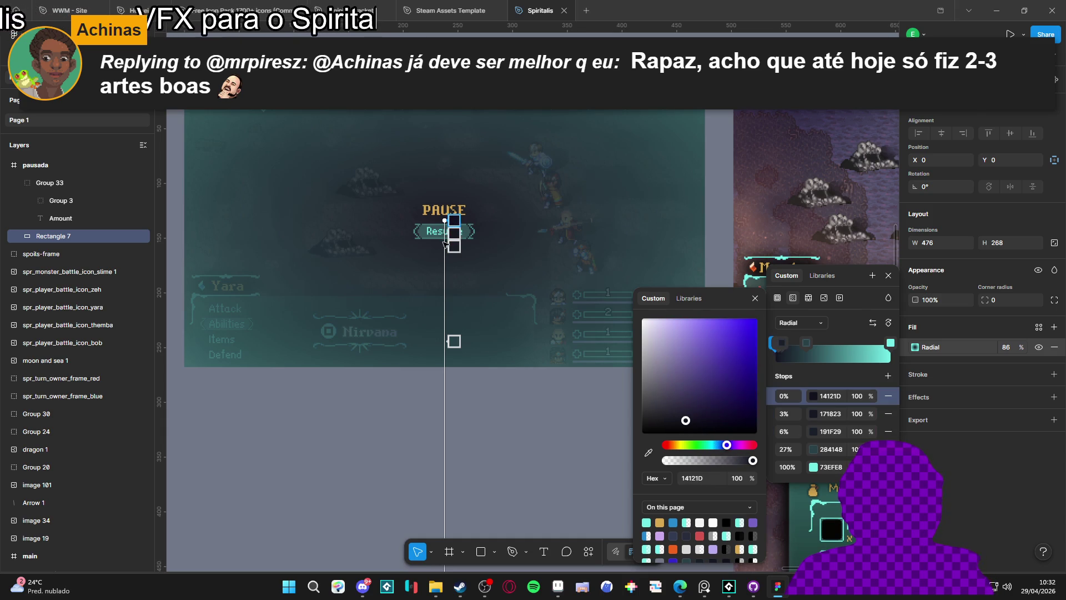
left_click(452, 246)
left_click(452, 232)
left_click(453, 220)
left_click(452, 232)
left_click(452, 245)
left_click(452, 232)
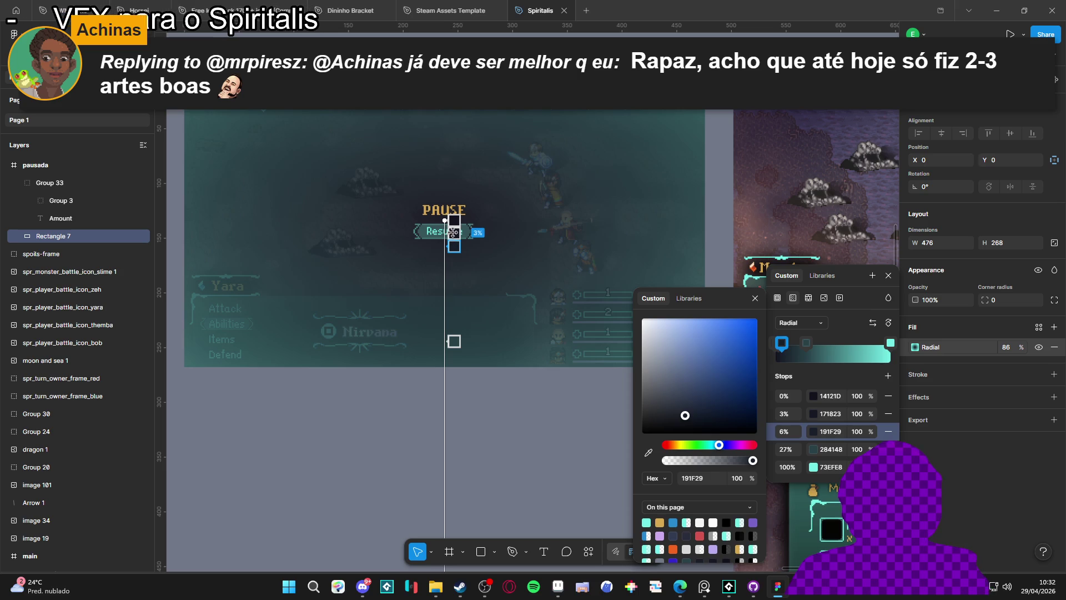
left_click(453, 219)
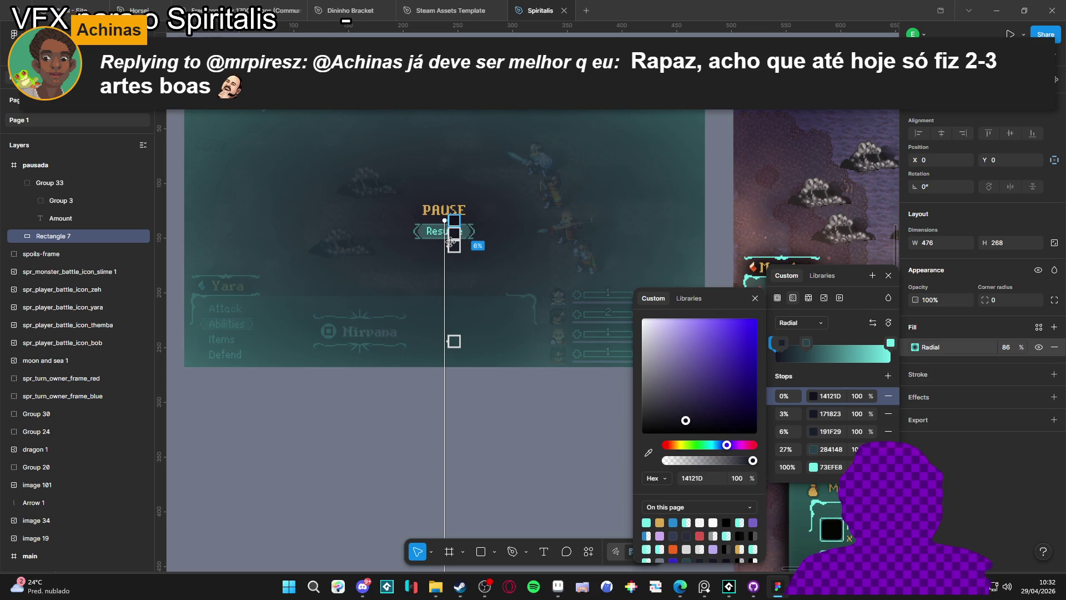
left_click(452, 245)
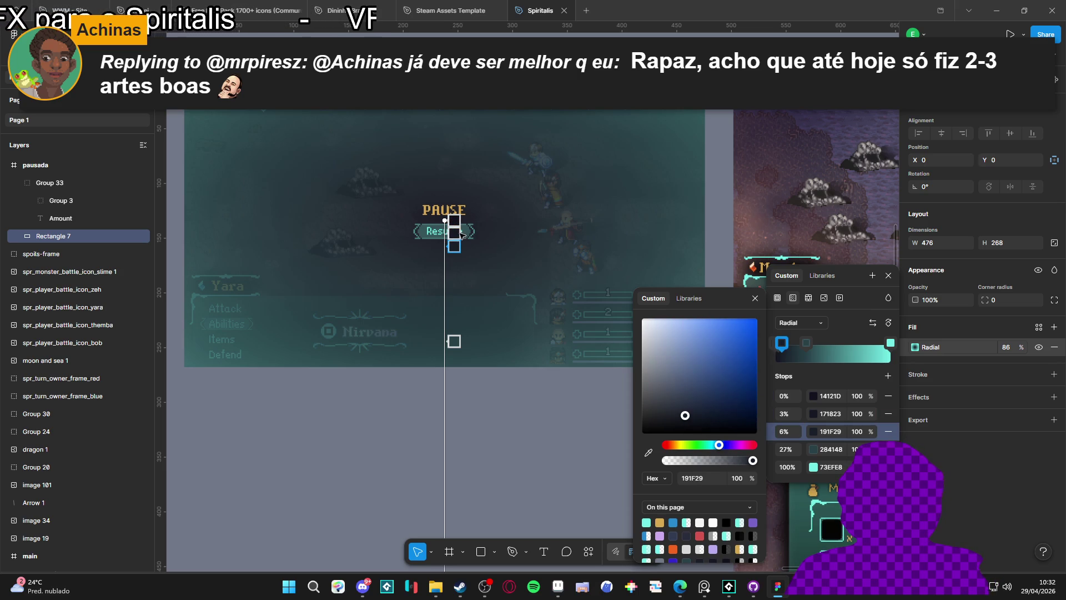
- Delete the 3% and 6% stops, move 284148 outward and add a dark stop, ending at 0/21/41/100%
right_click(452, 247)
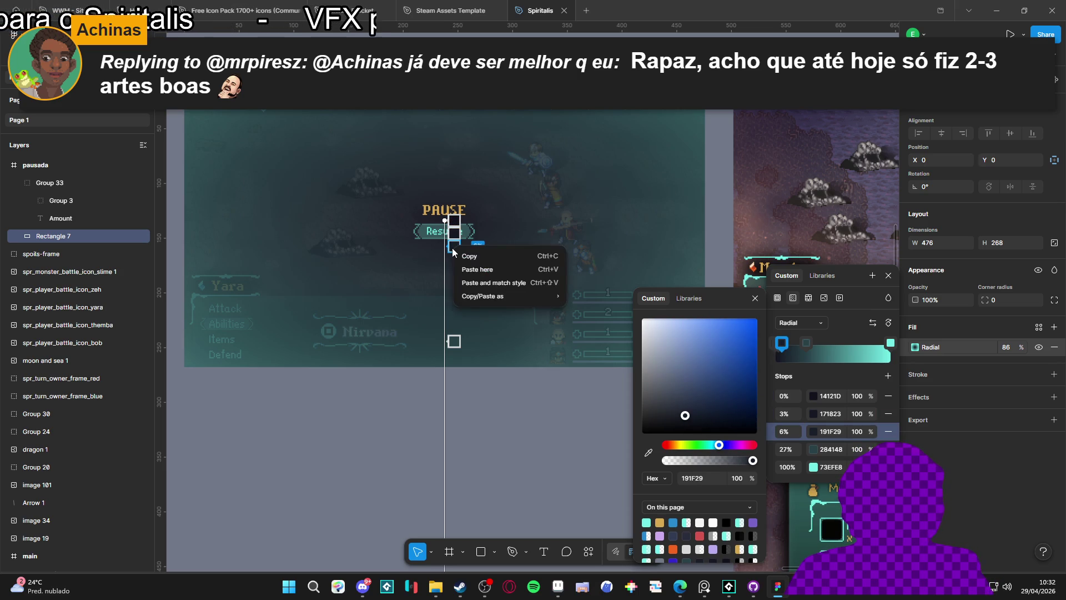
key("Escape")
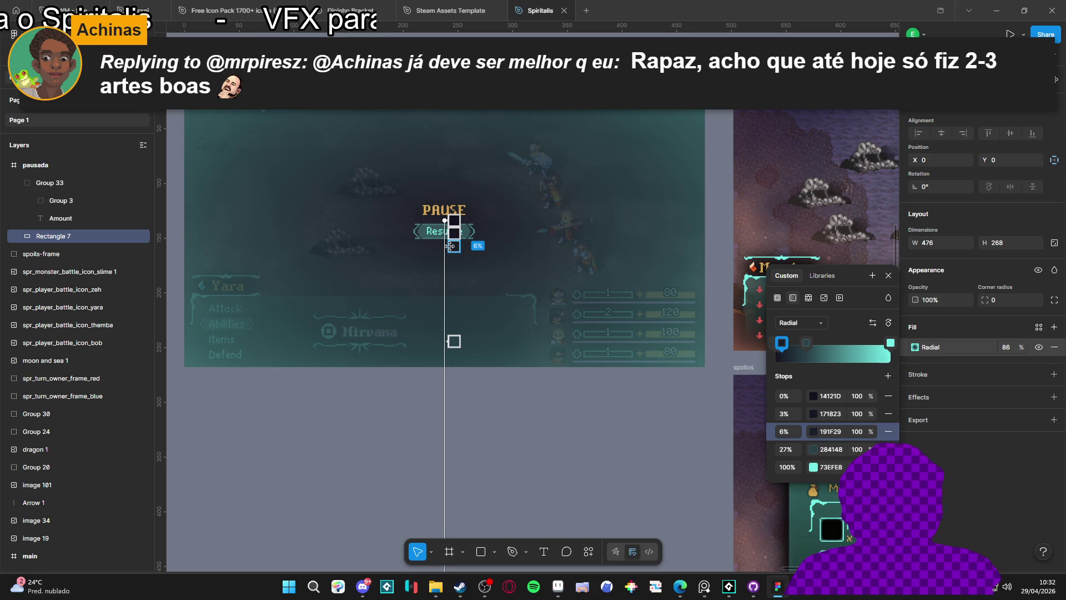
left_click(888, 431)
left_click(888, 413)
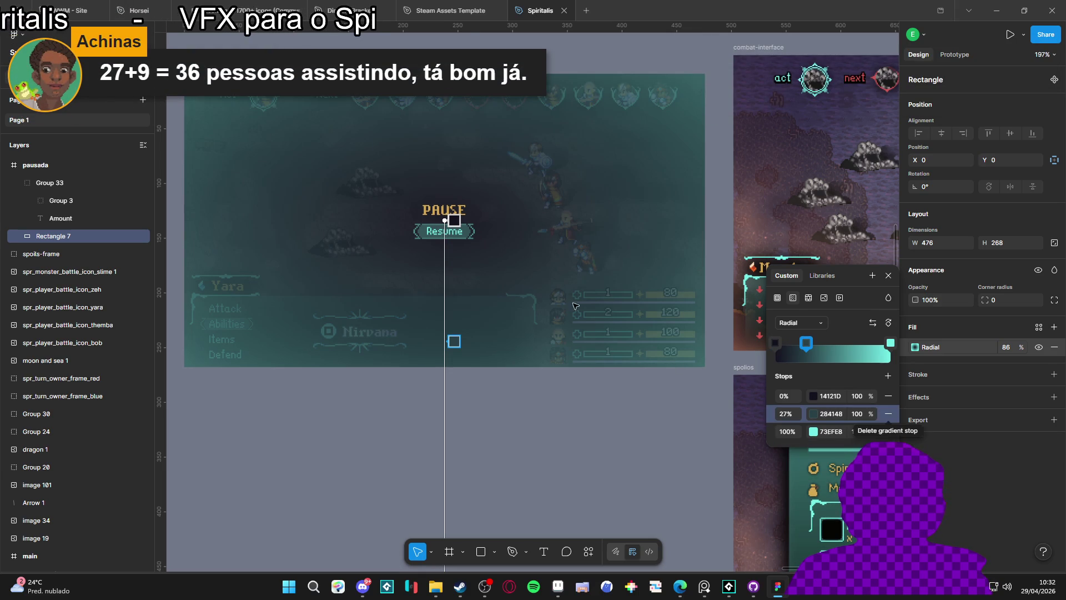
left_click_drag(454, 342, 457, 372)
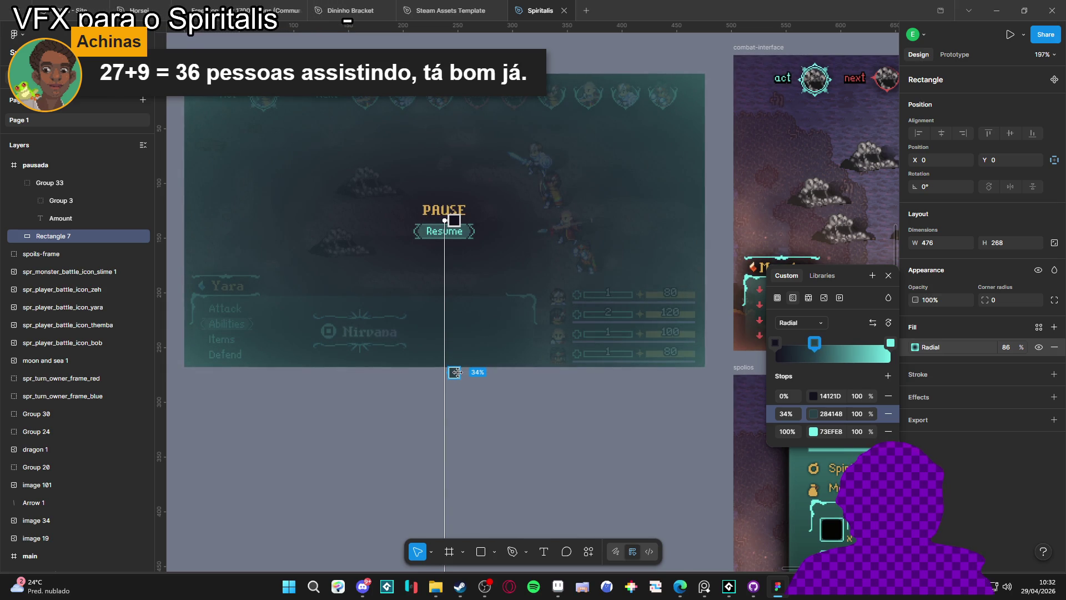
mouse_move(783, 355)
left_mouse_down()
mouse_move(800, 359)
mouse_move(826, 347)
mouse_move(793, 346)
mouse_move(821, 345)
left_mouse_up()
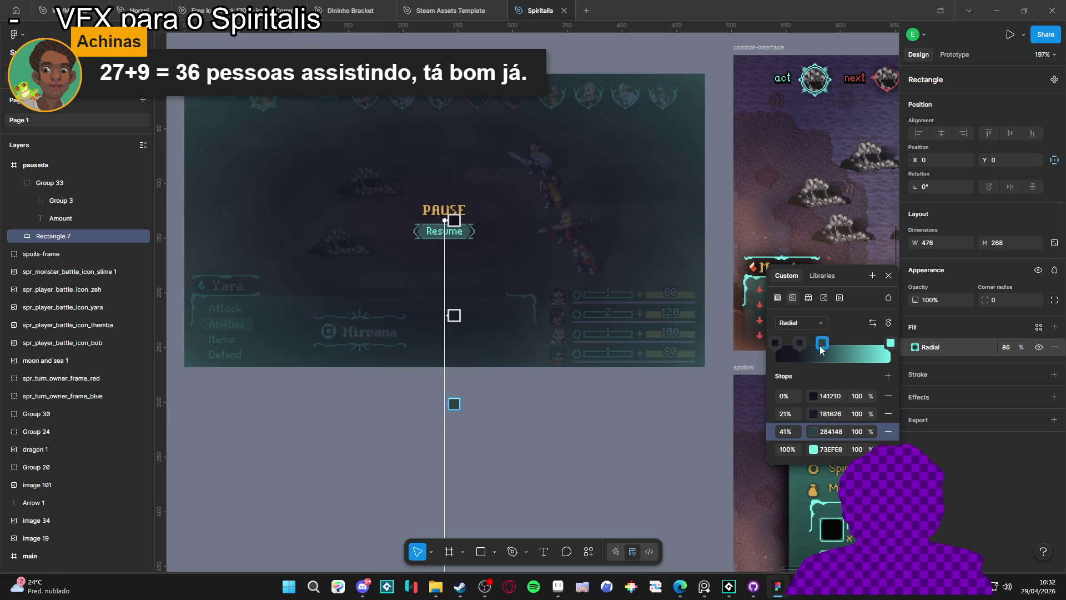
scroll(494, 310, "down", 1)
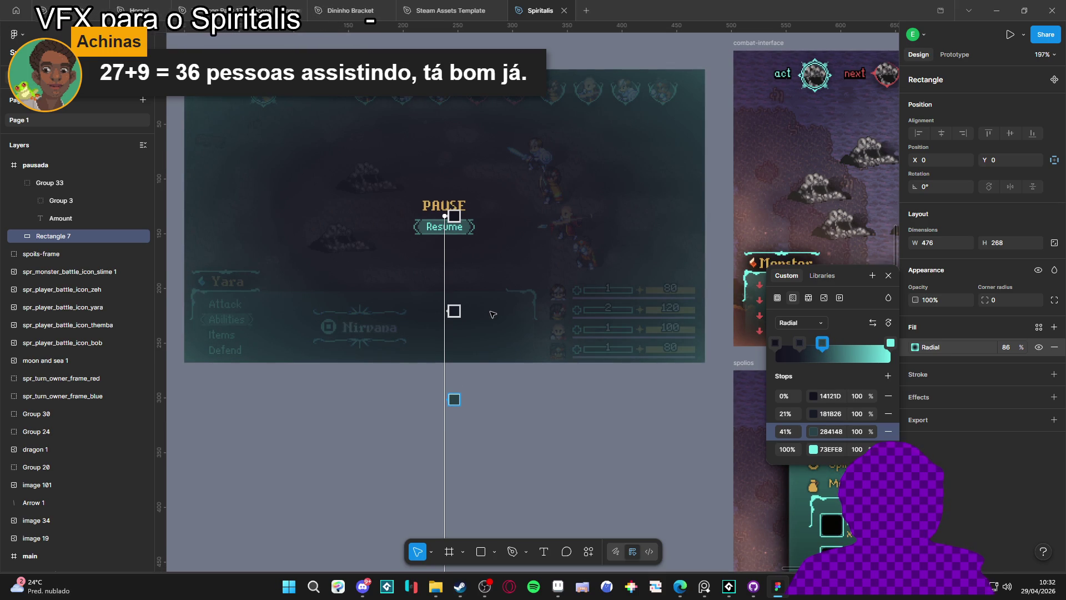
left_click(776, 344)
left_click(776, 343)
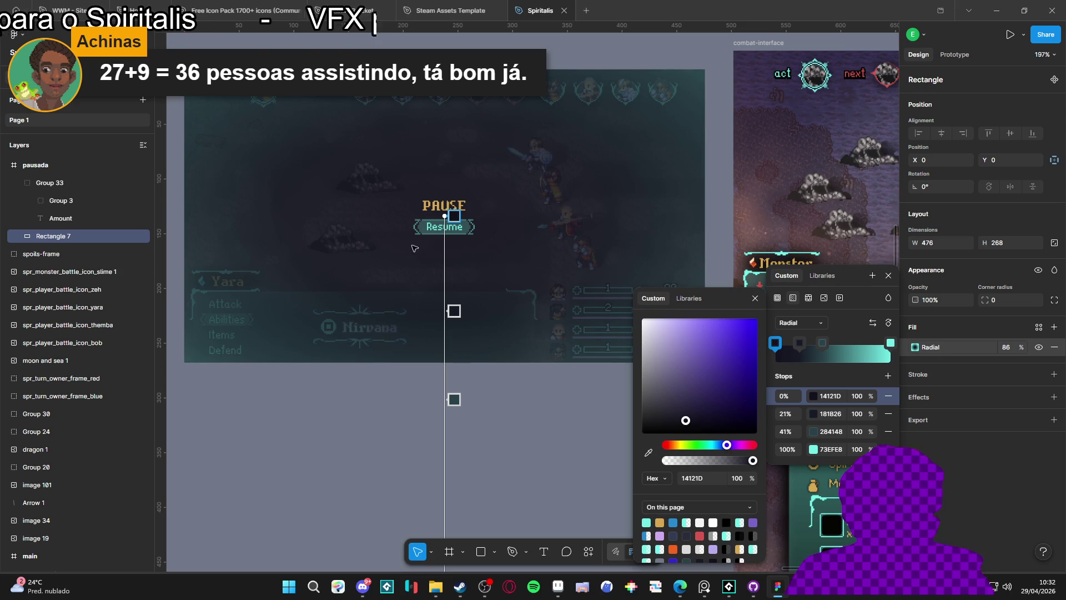
left_click(81, 236)
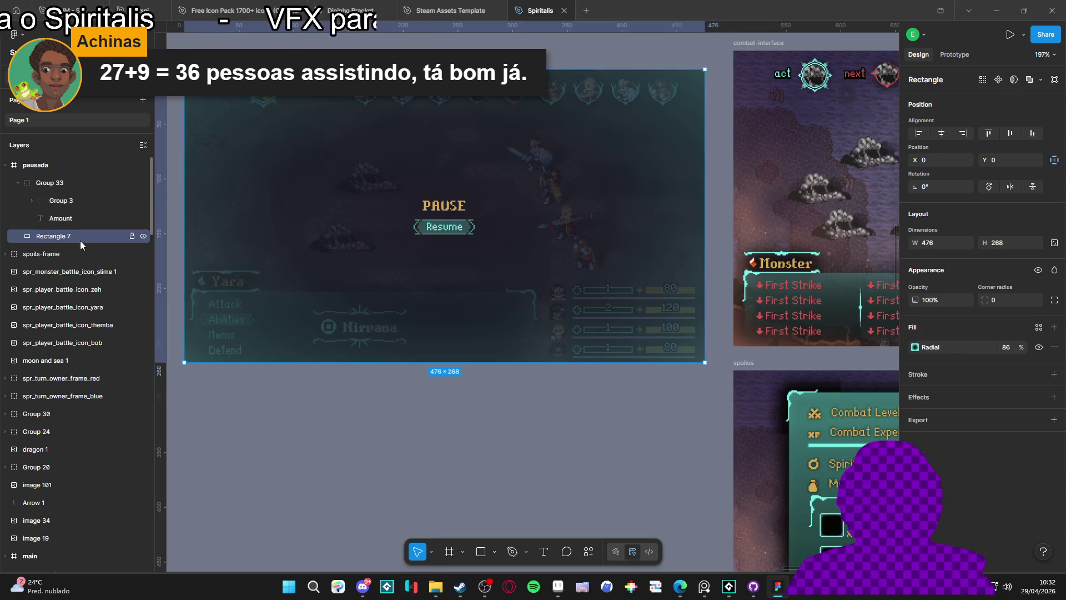
left_click(1007, 347)
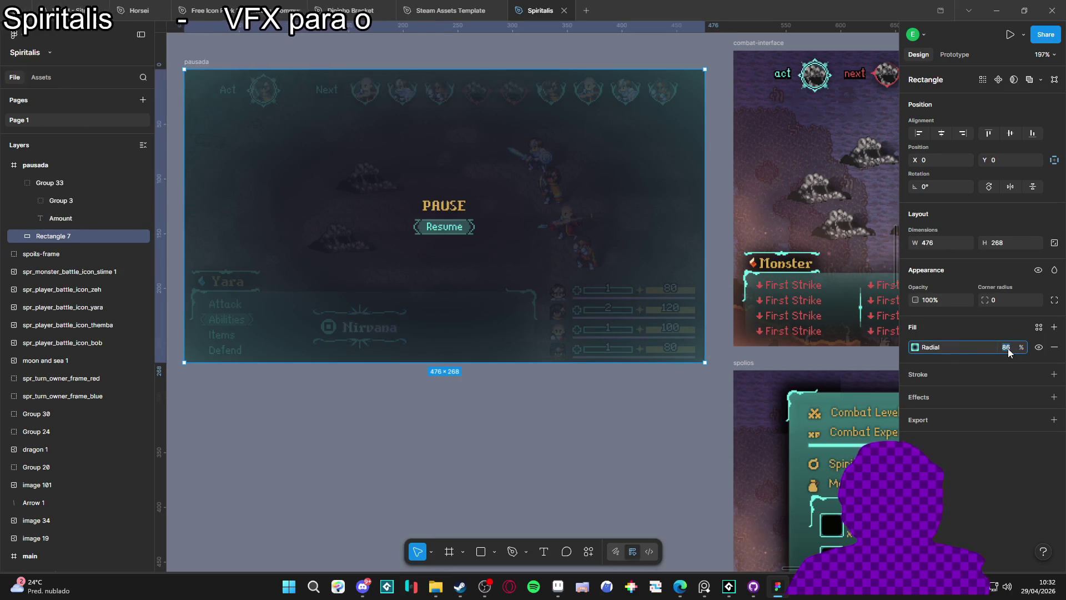
left_click_drag(1018, 347, 1031, 345)
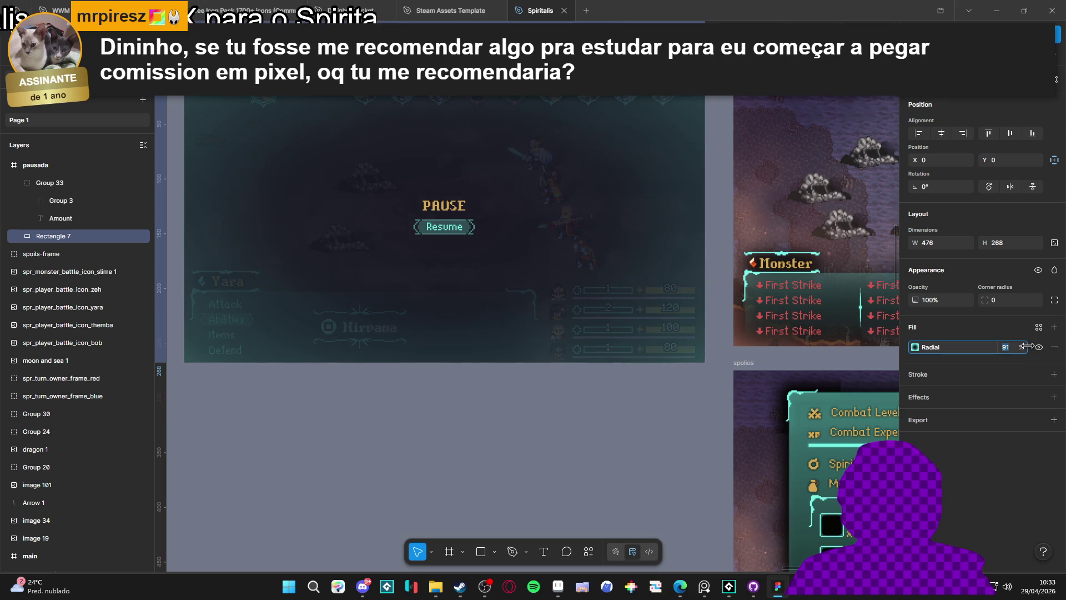
left_click_drag(1028, 345, 1030, 345)
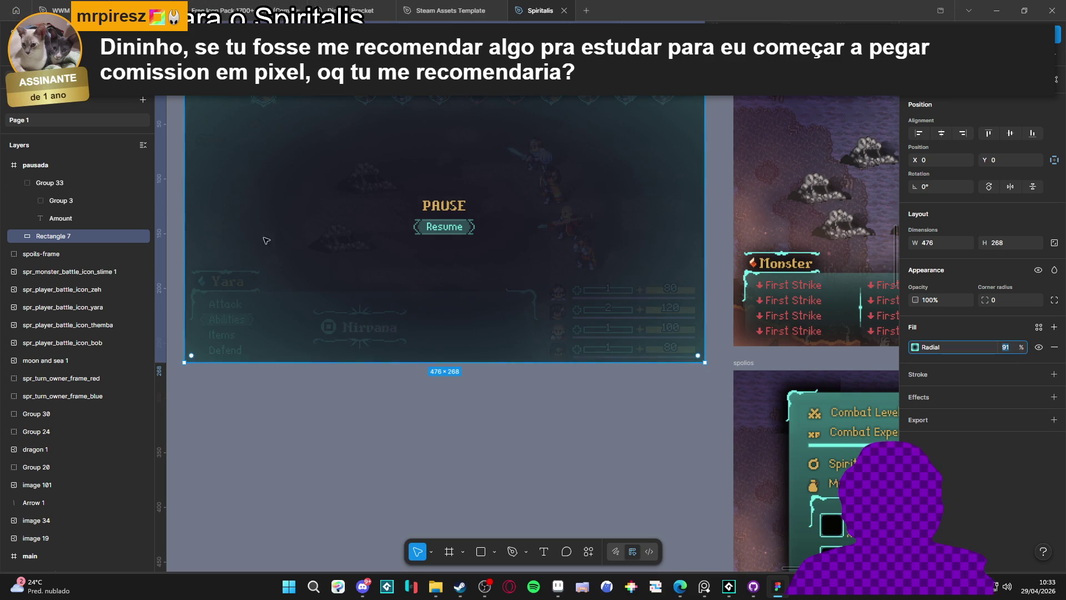
left_click(42, 222)
left_click(56, 236)
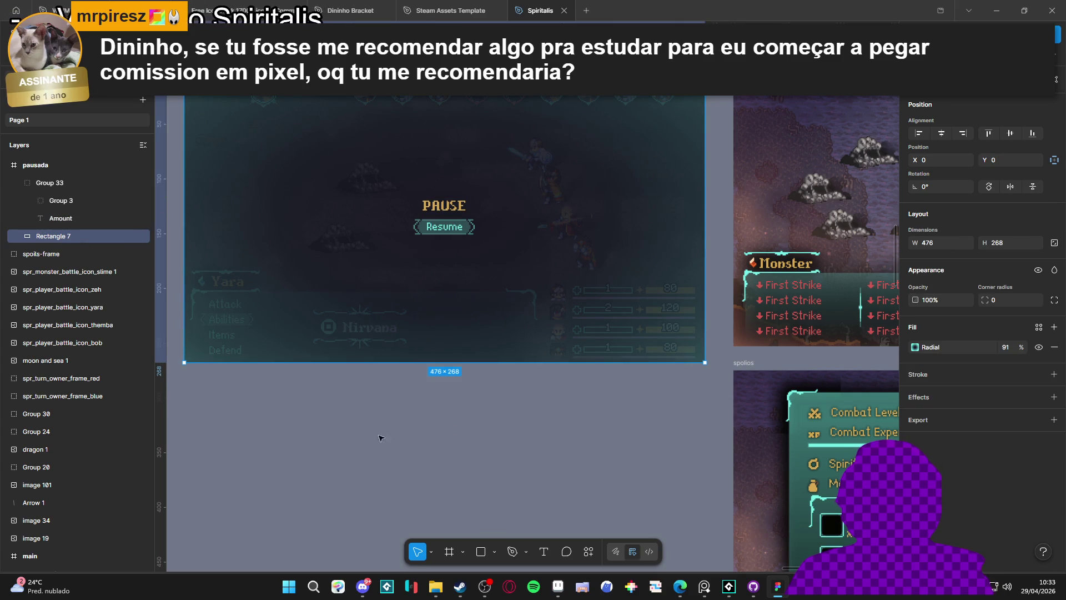
left_click(456, 429)
scroll(455, 429, "down", 2)
scroll(442, 323, "up", 3)
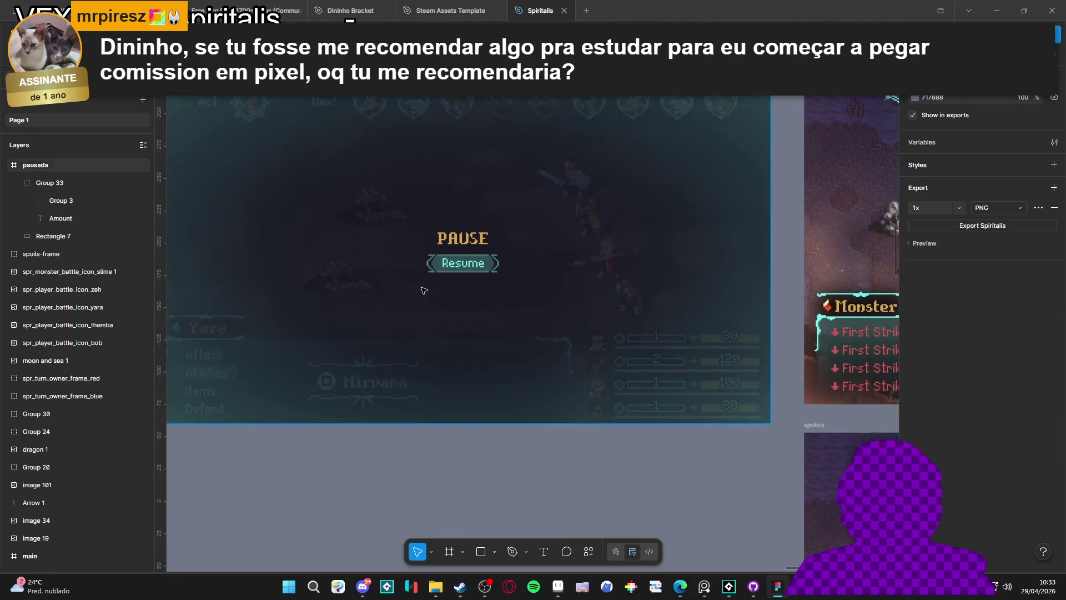
left_click_drag(442, 322, 488, 357)
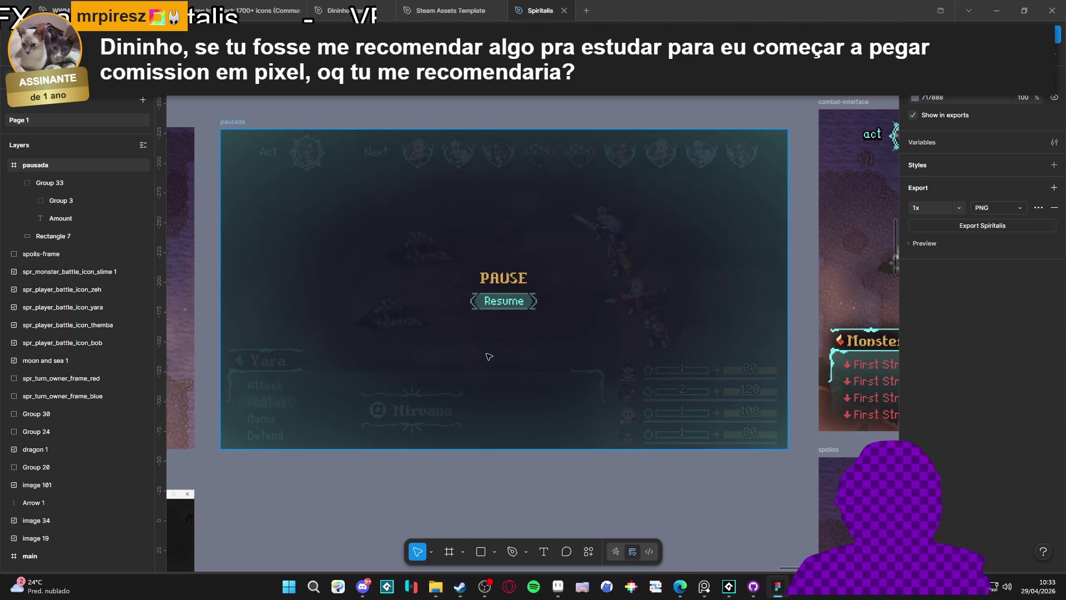
scroll(488, 357, "down", 1)
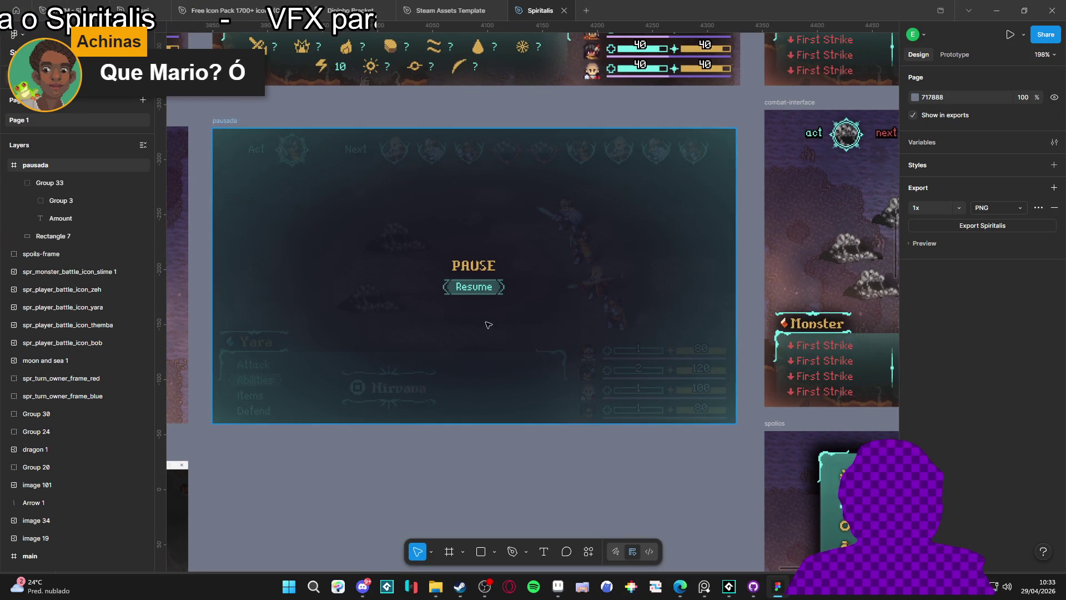
left_click(477, 290)
left_click(485, 479)
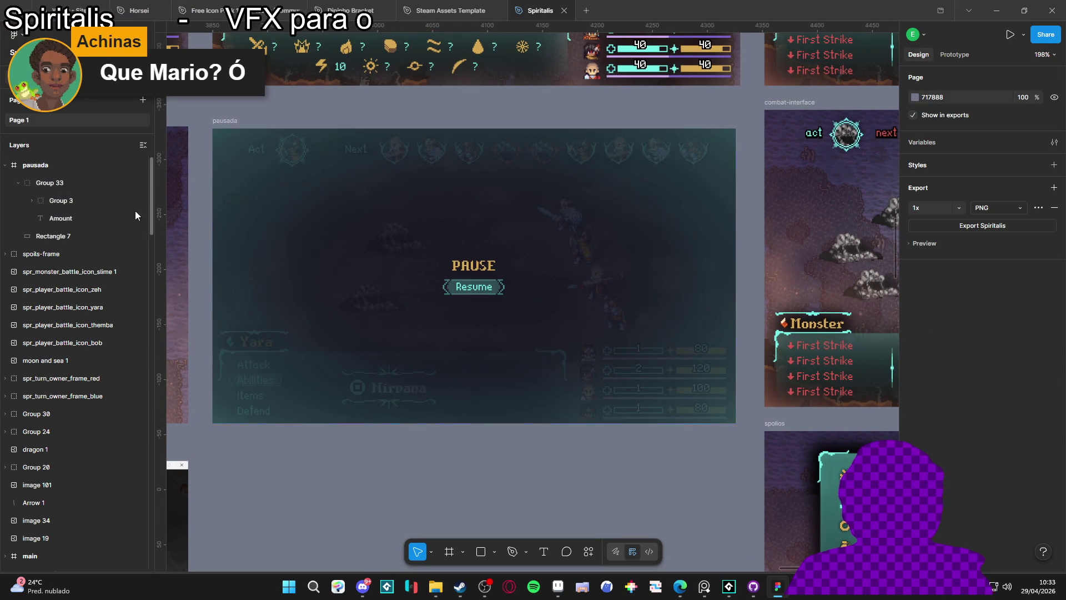
left_click(90, 212)
left_click(88, 199)
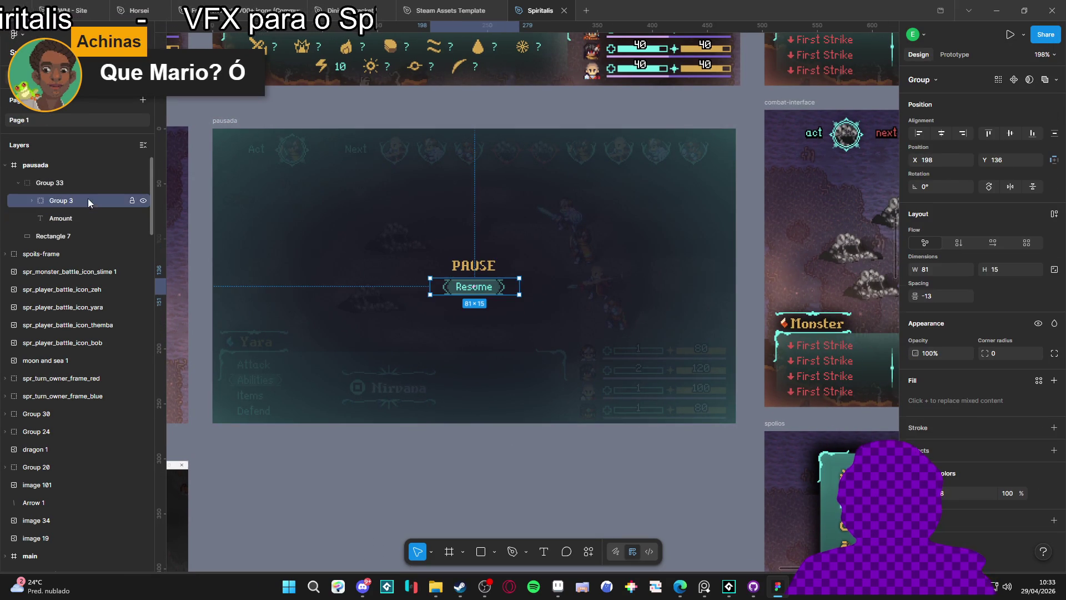
left_click(82, 183)
left_click(78, 218)
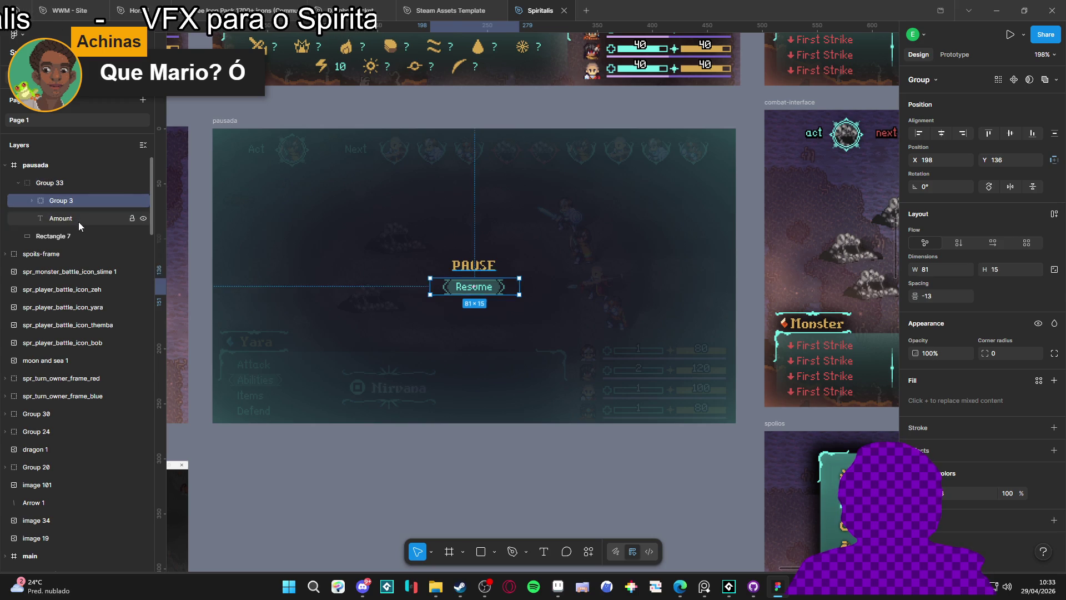
left_click(444, 477)
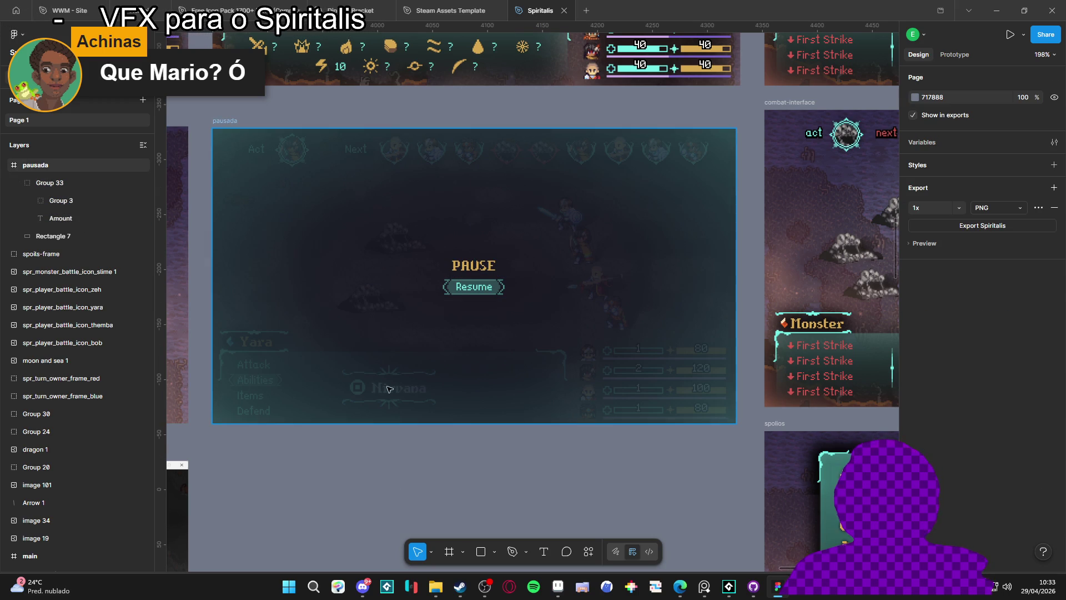
left_click(321, 276)
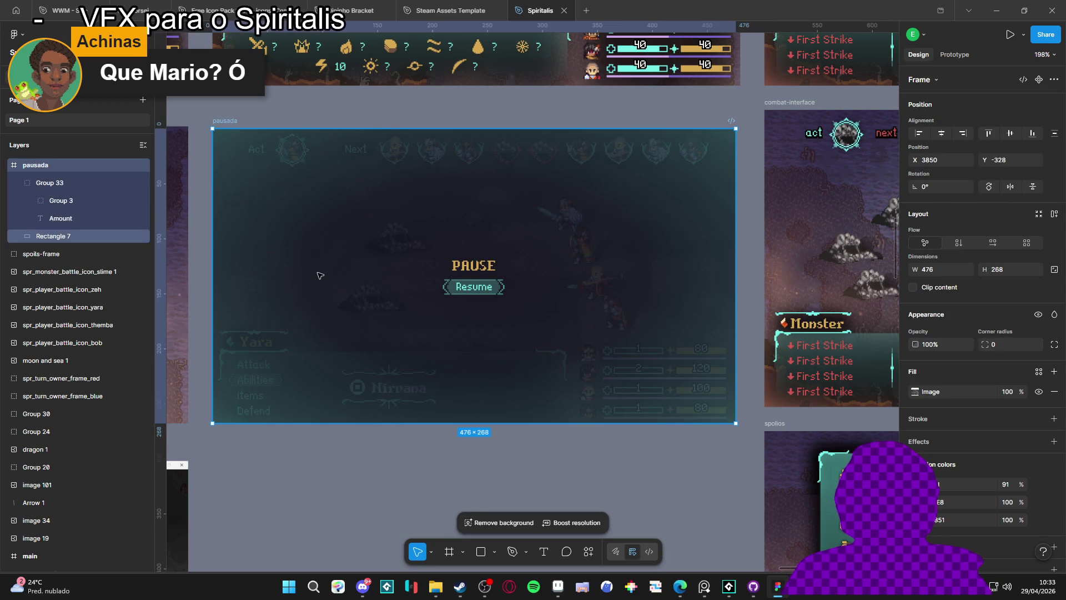
left_click(459, 454)
left_click(495, 374)
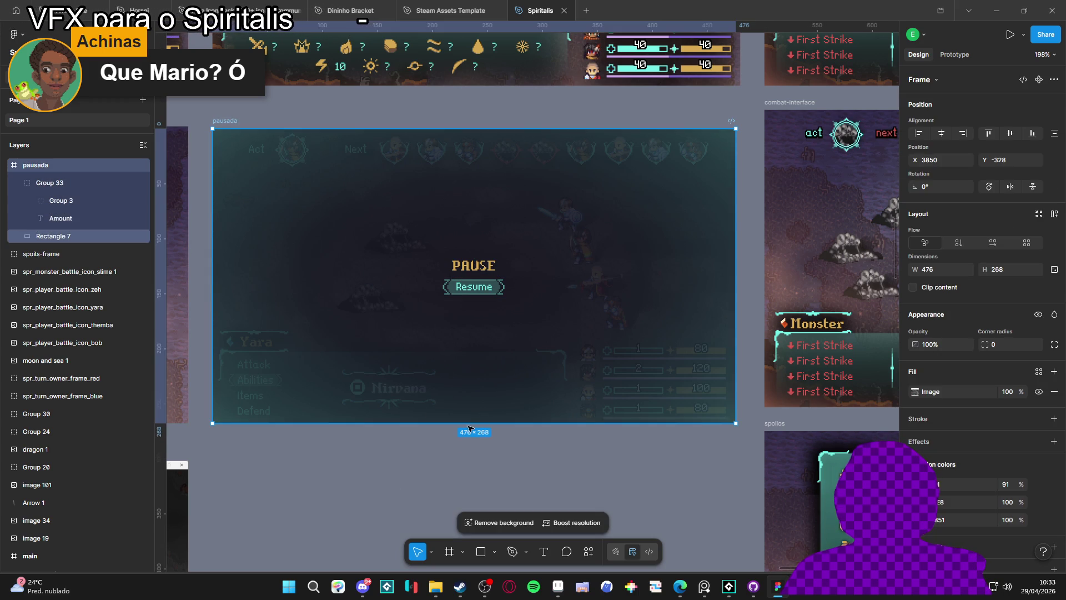
left_click(457, 473)
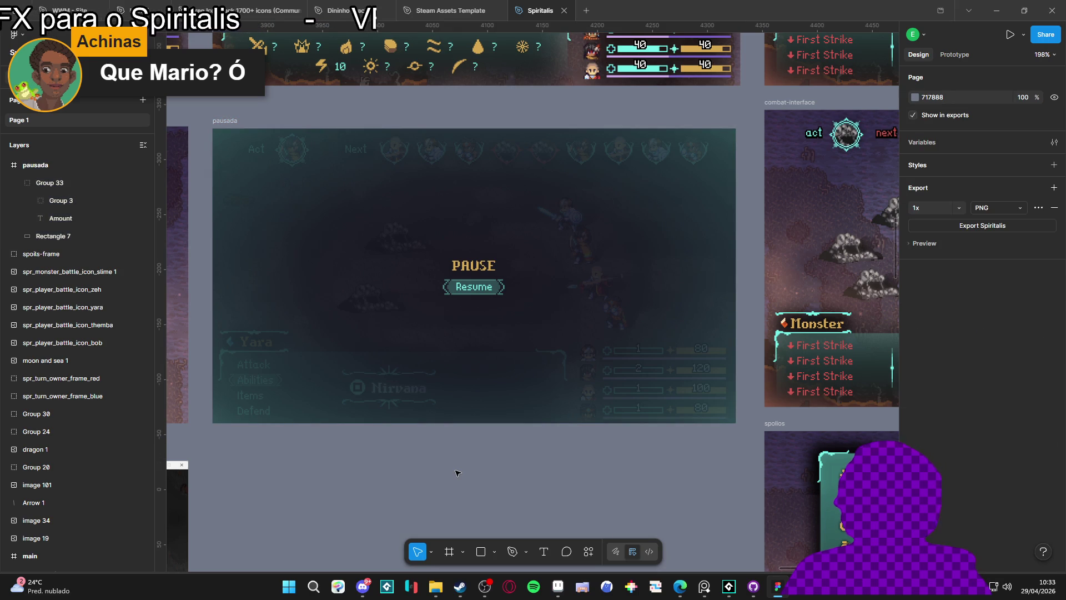
scroll(457, 472, "down", 1)
scroll(457, 472, "up", 2)
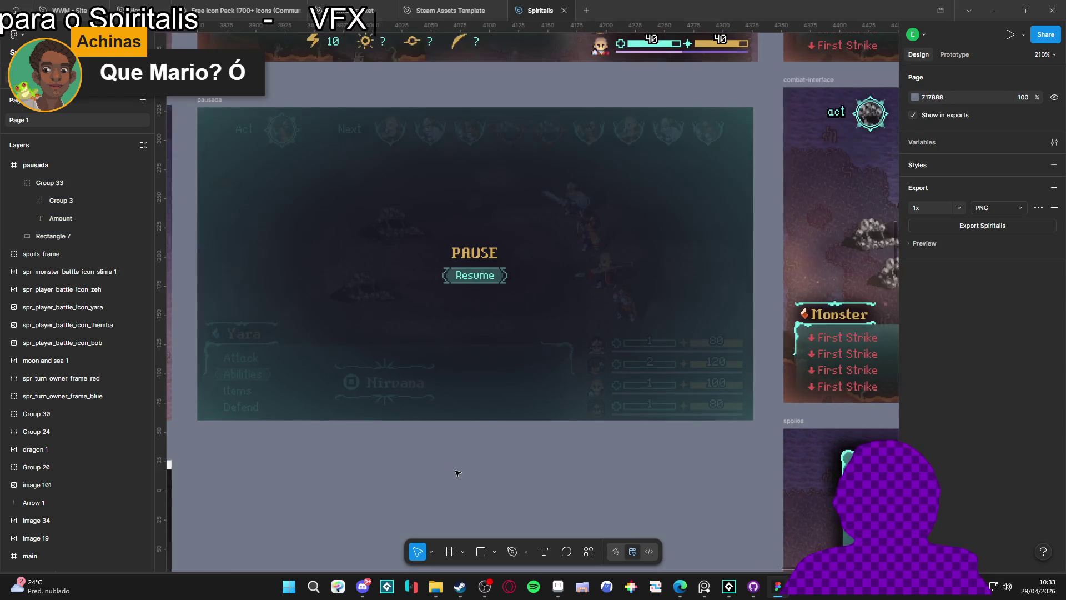
scroll(456, 472, "down", 1)
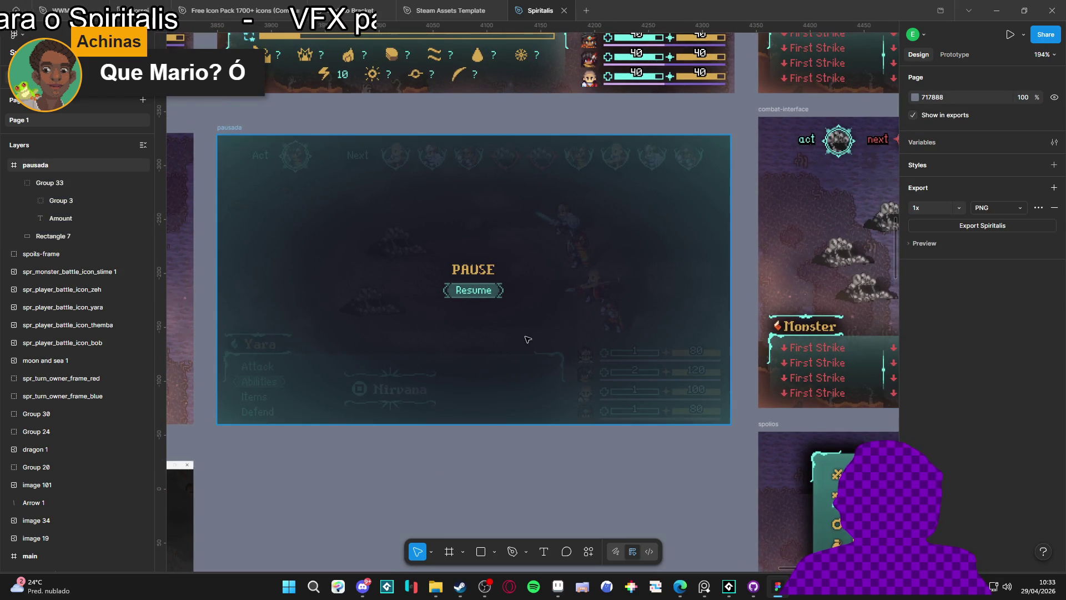
left_click(497, 298)
left_click(503, 462)
left_click(497, 293)
left_click(466, 445)
left_click(492, 298)
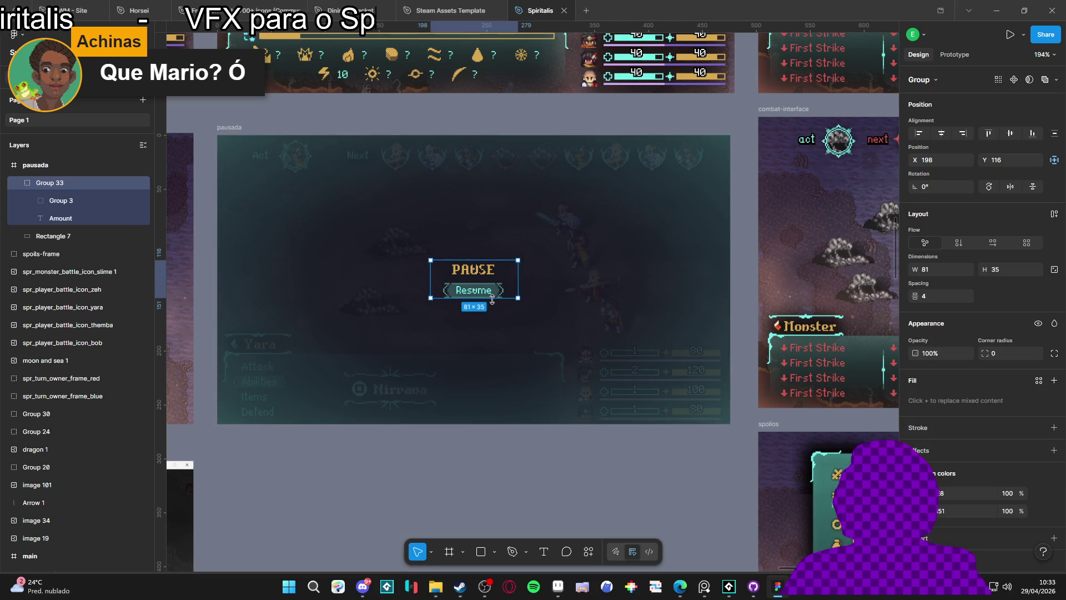
left_click(447, 492)
left_click(486, 289)
left_click(487, 290)
left_click(457, 492)
left_click(490, 289)
left_click(490, 289)
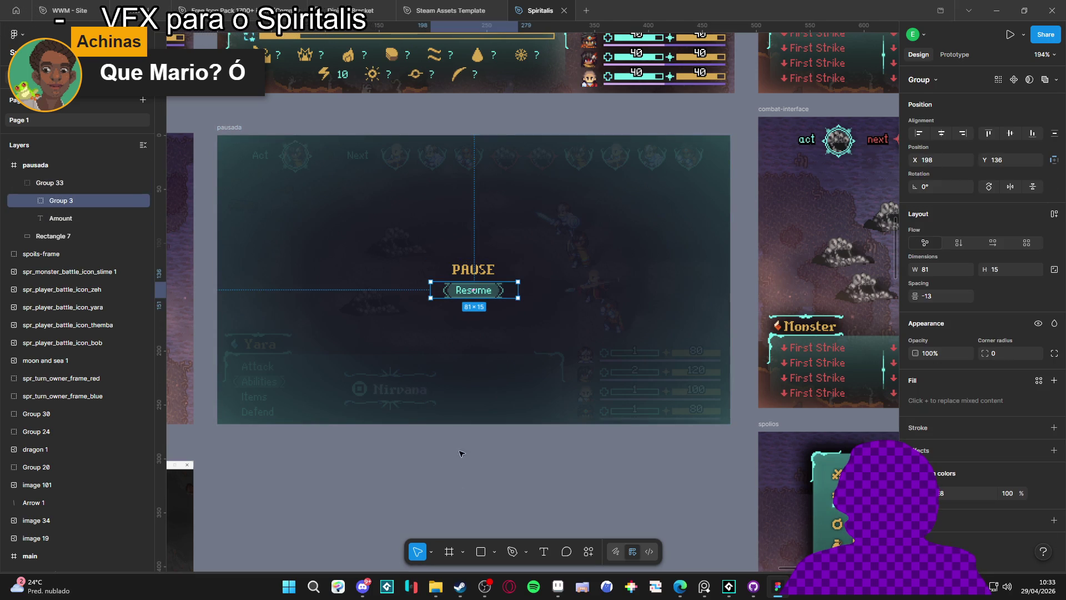
left_click(465, 441)
left_click(491, 290)
left_click(490, 291)
left_click(477, 456)
left_click(492, 293)
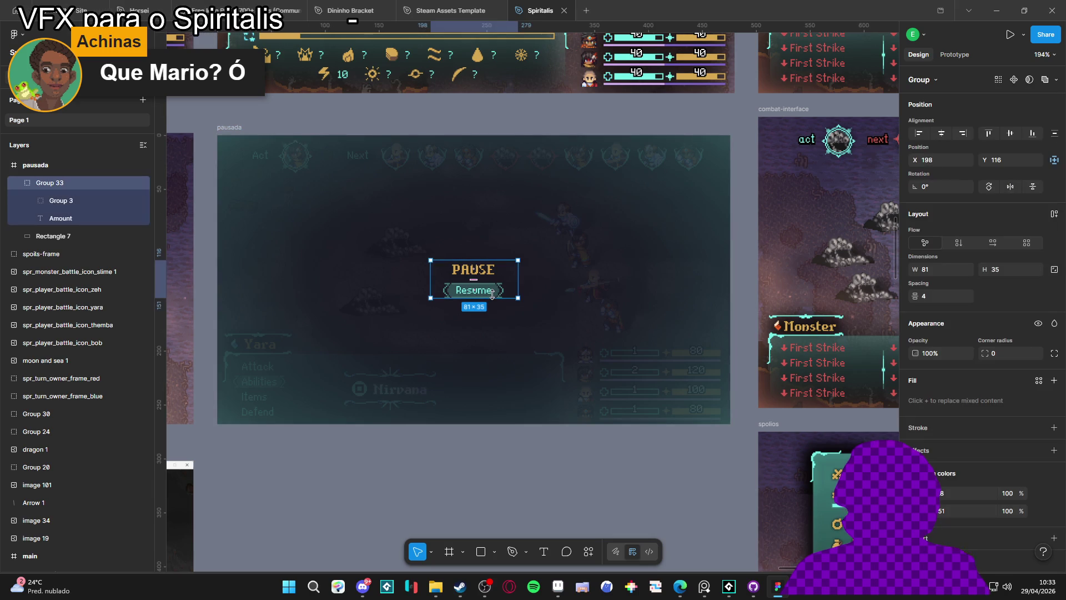
left_click(492, 293)
left_click(487, 485)
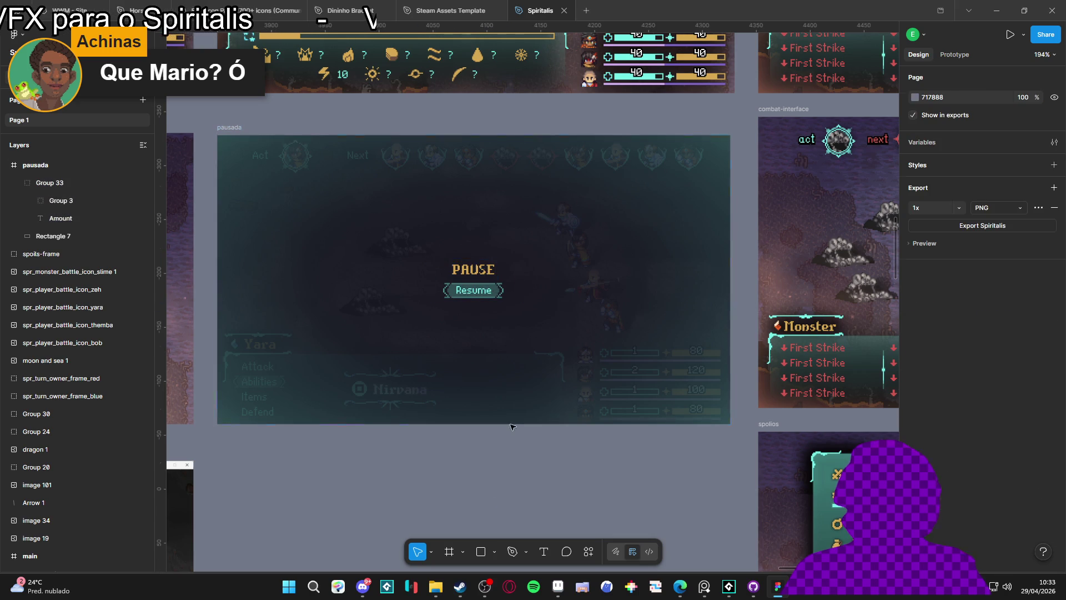
left_click(497, 296)
left_click(498, 294)
left_click(476, 450)
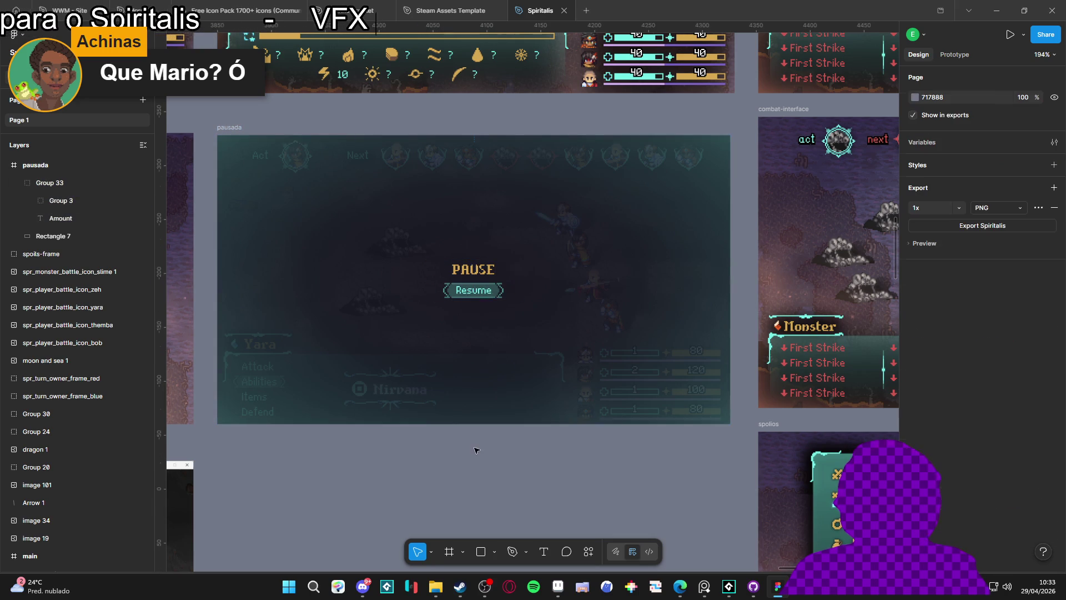
left_click(471, 296)
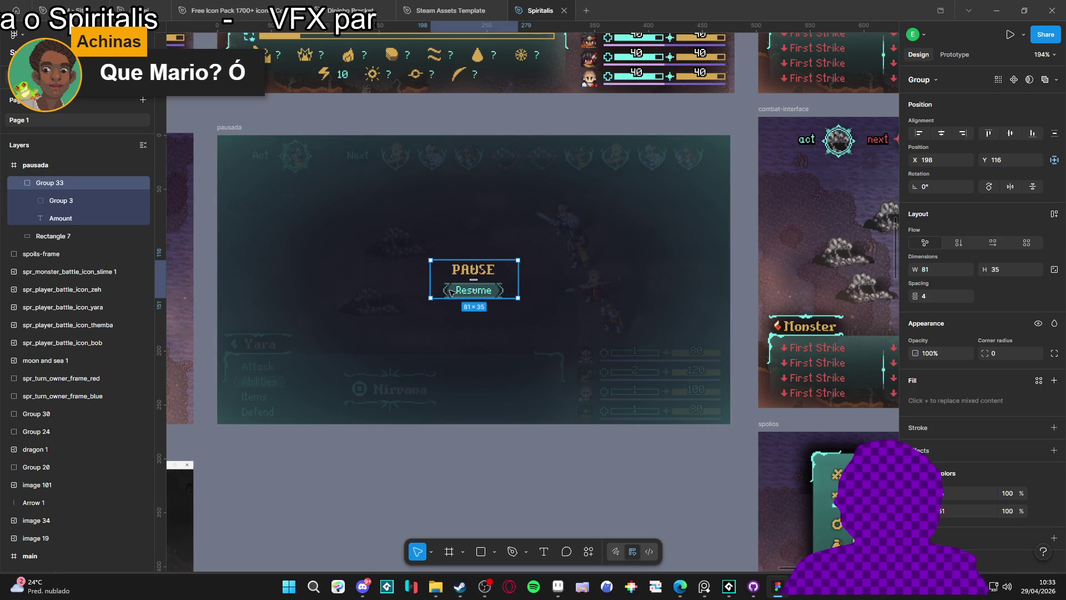
left_click(450, 293)
left_click(438, 444)
left_click(474, 275)
left_click(477, 273)
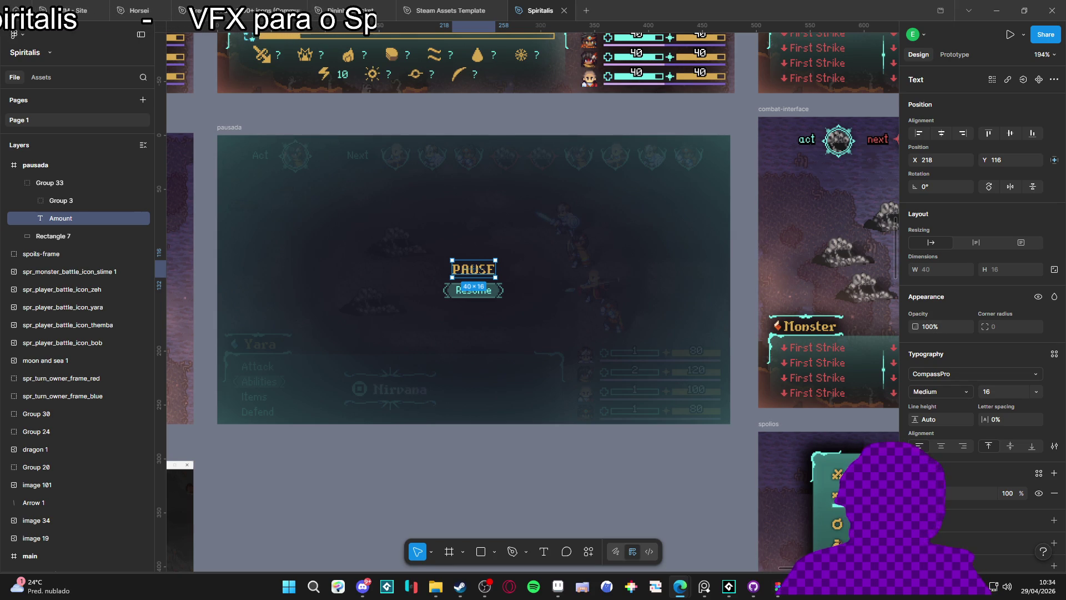
left_click(482, 453)
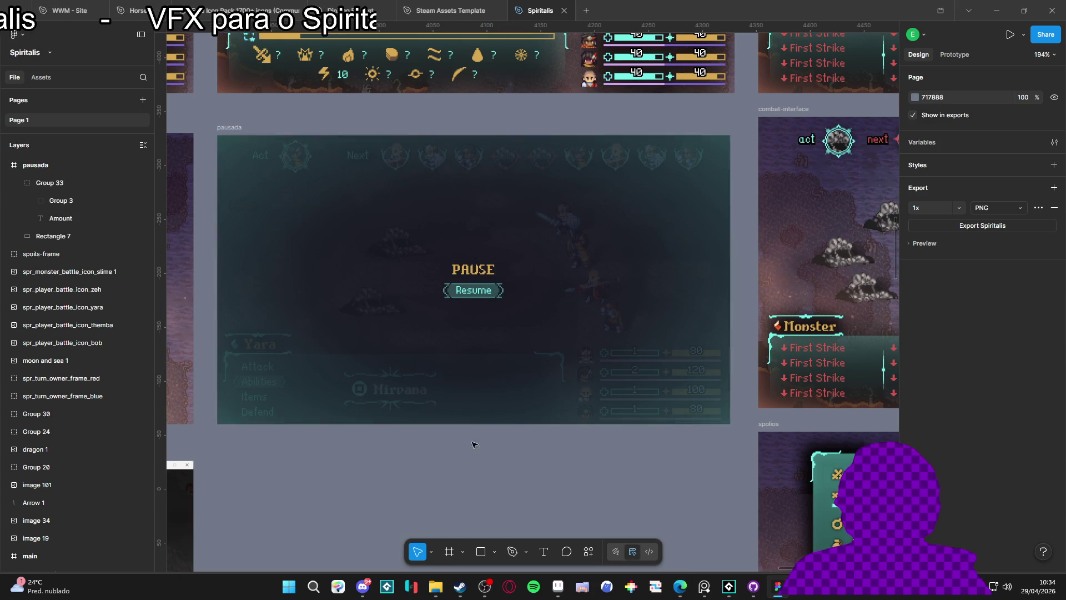
left_click(486, 295)
left_click(525, 471)
left_click(499, 290)
left_click(506, 476)
left_click(494, 291)
left_click(476, 492)
scroll(538, 404, "up", 2)
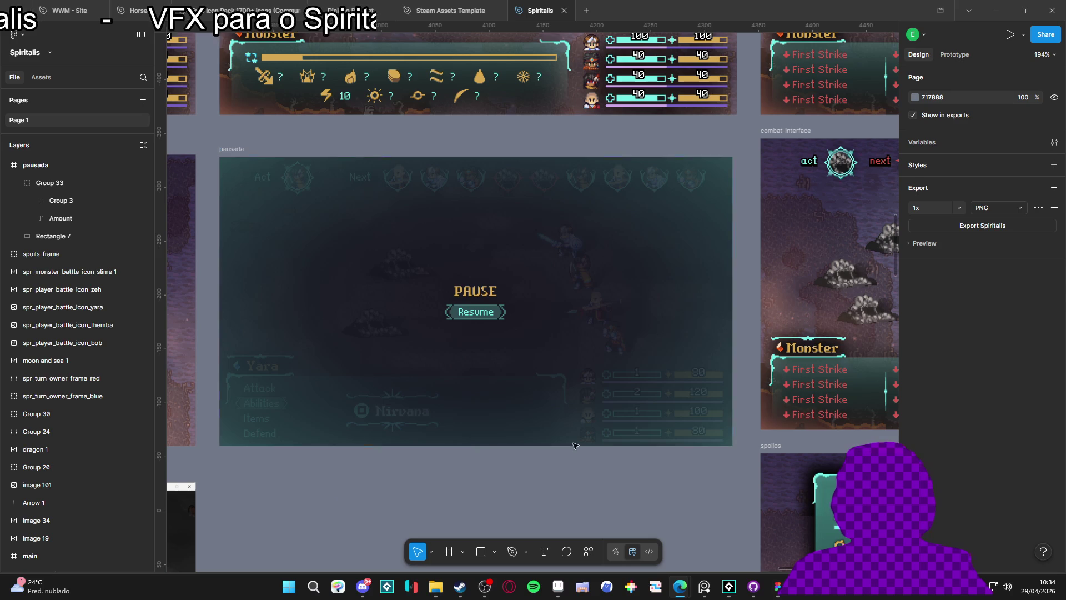
left_click(617, 407)
left_click(638, 500)
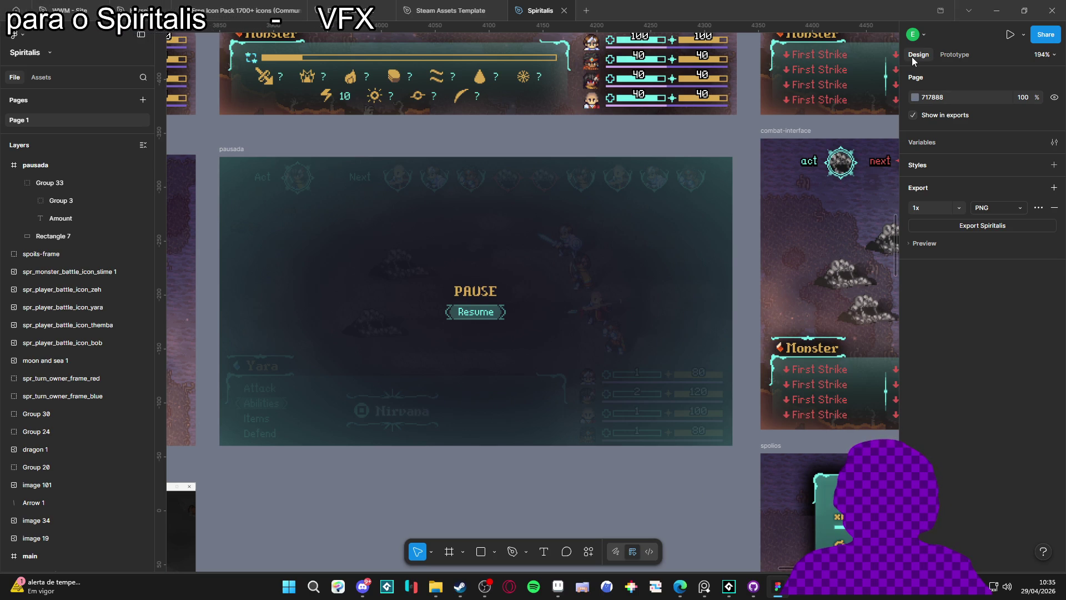
left_click(461, 289)
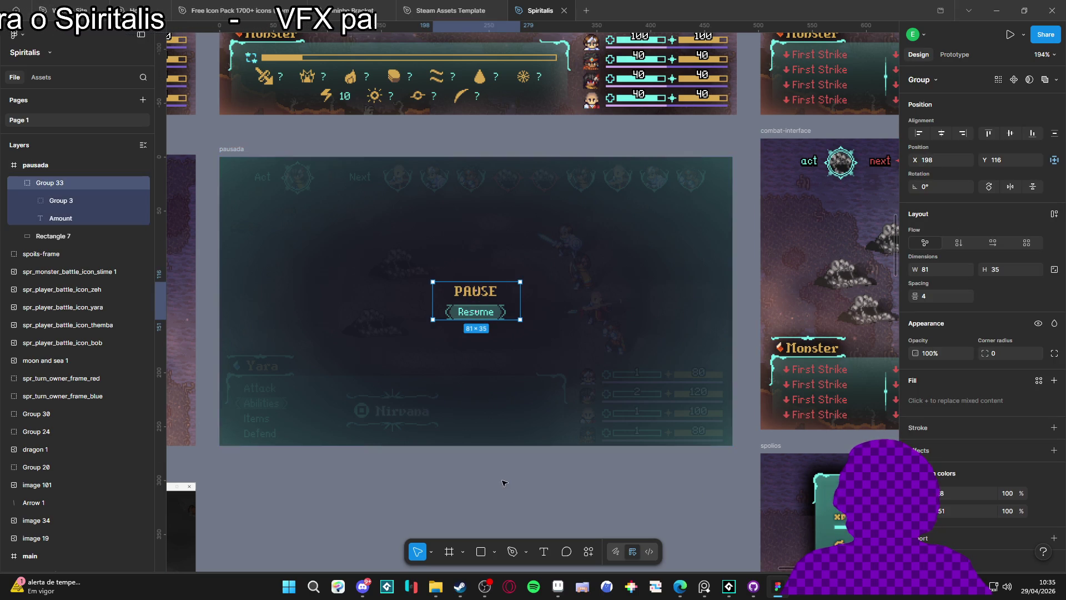
left_click(448, 469)
left_click(485, 306)
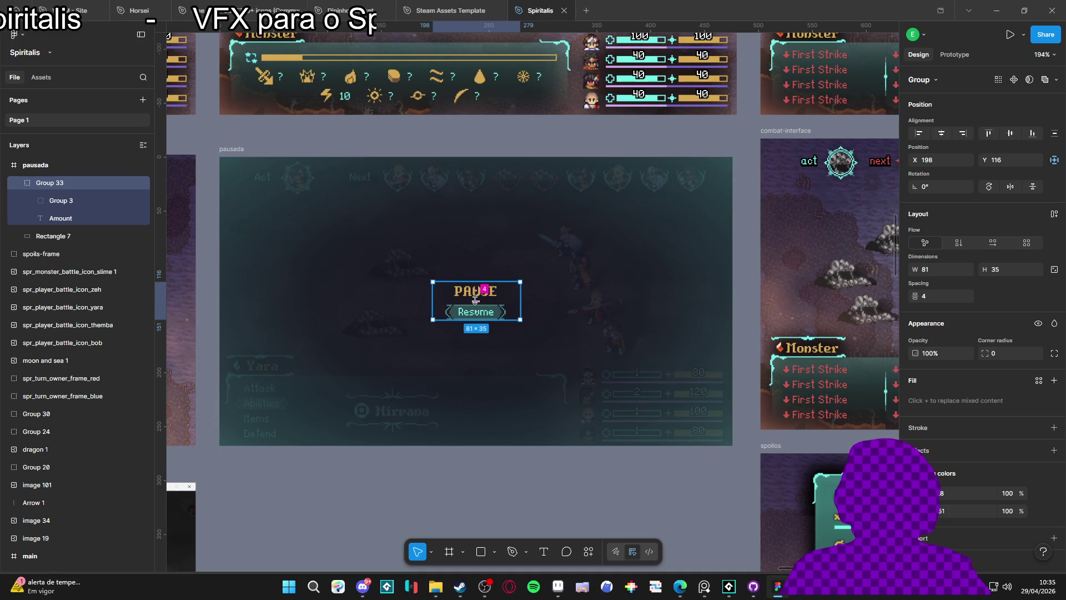
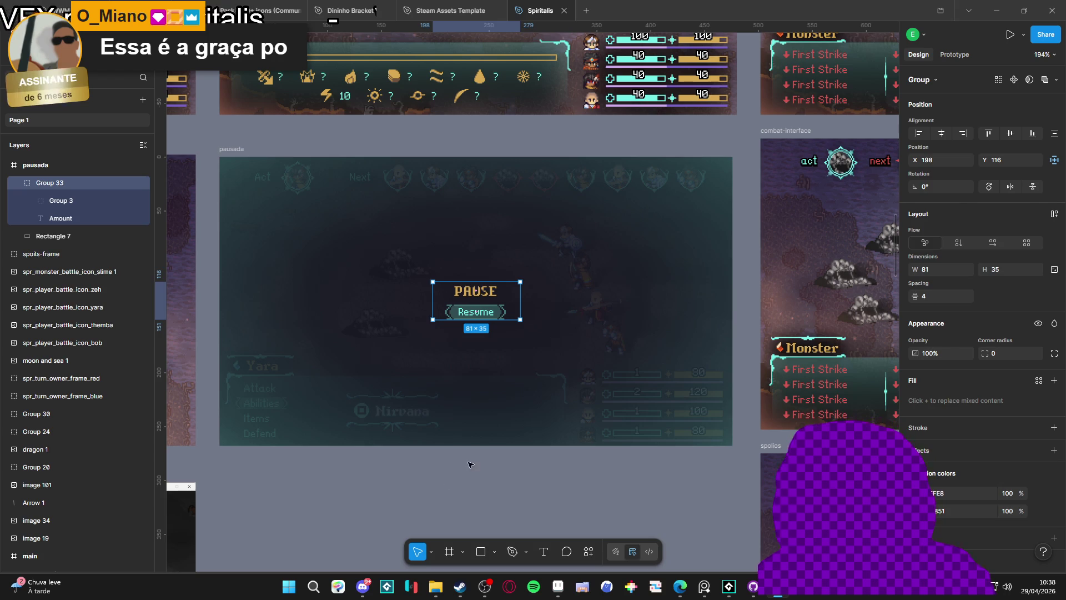
left_click(467, 471)
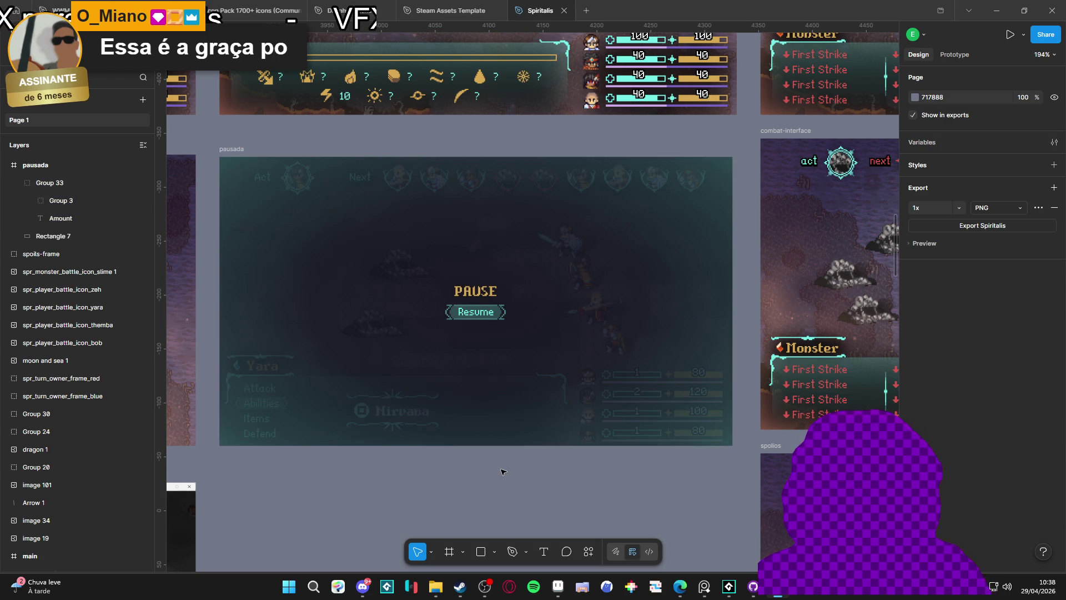
left_click(555, 369)
left_click(531, 472)
scroll(500, 461, "down", 1)
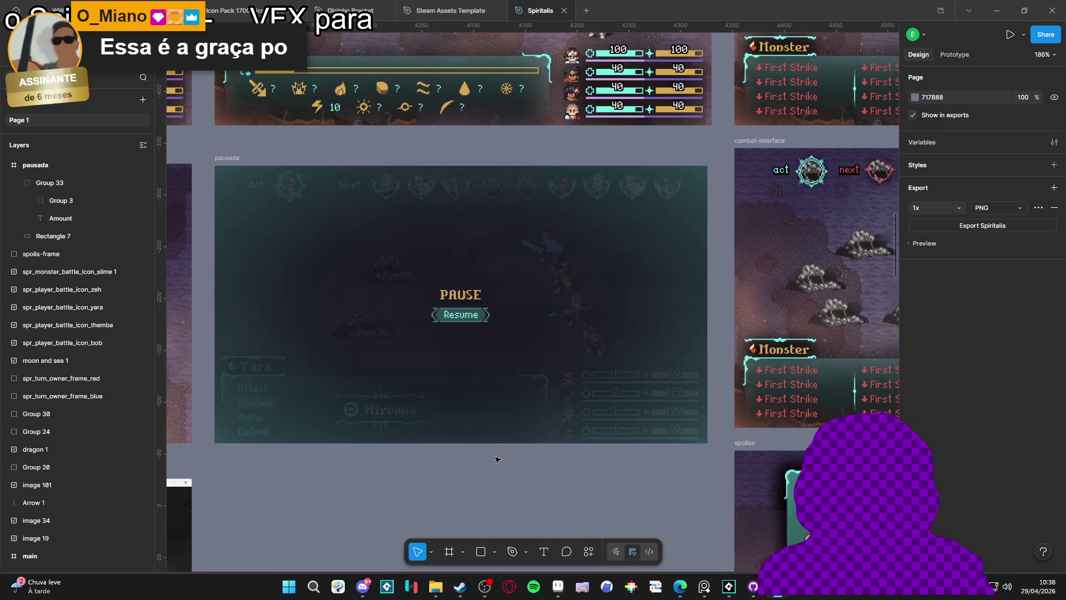
scroll(473, 417, "down", 2)
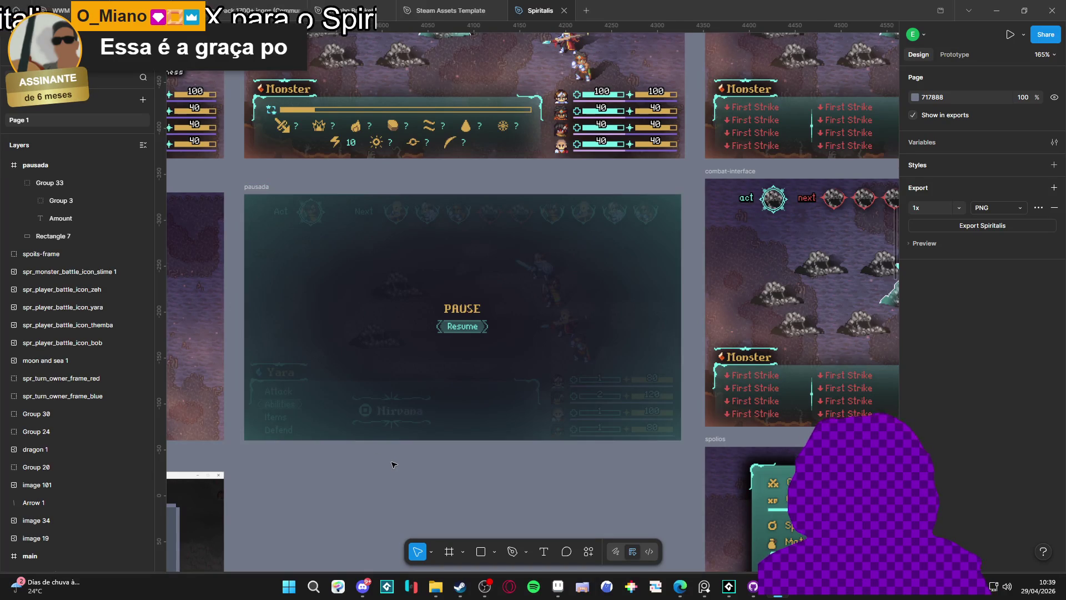
scroll(395, 463, "up", 2)
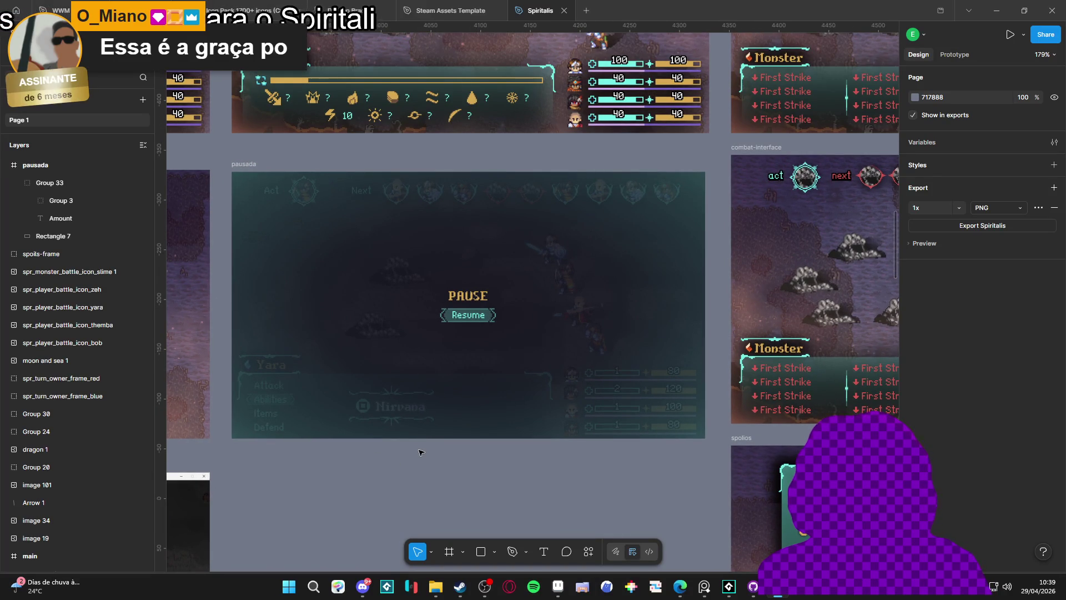
scroll(418, 450, "up", 1)
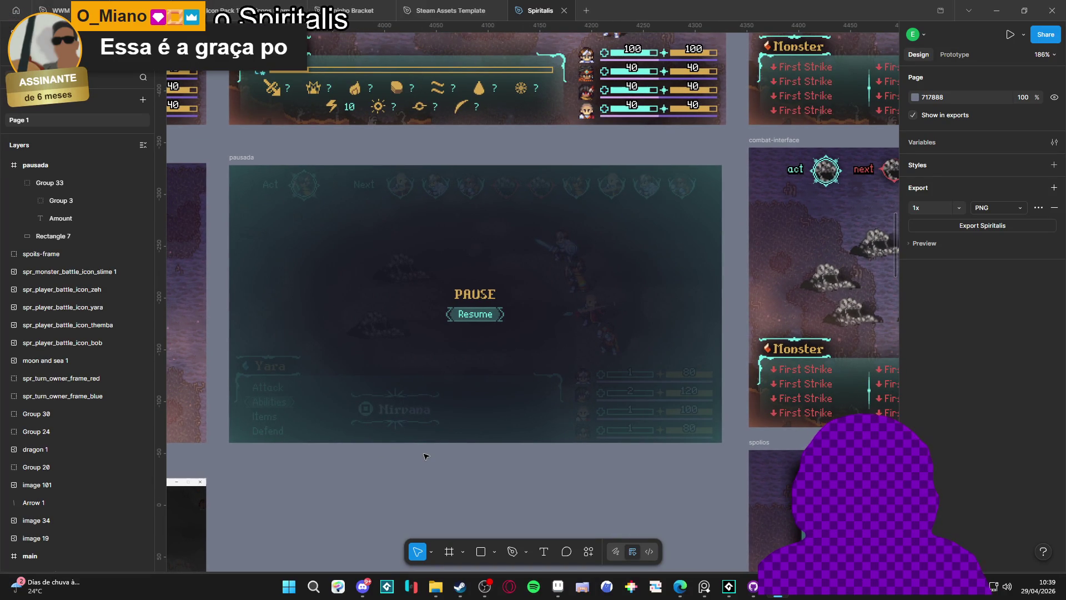